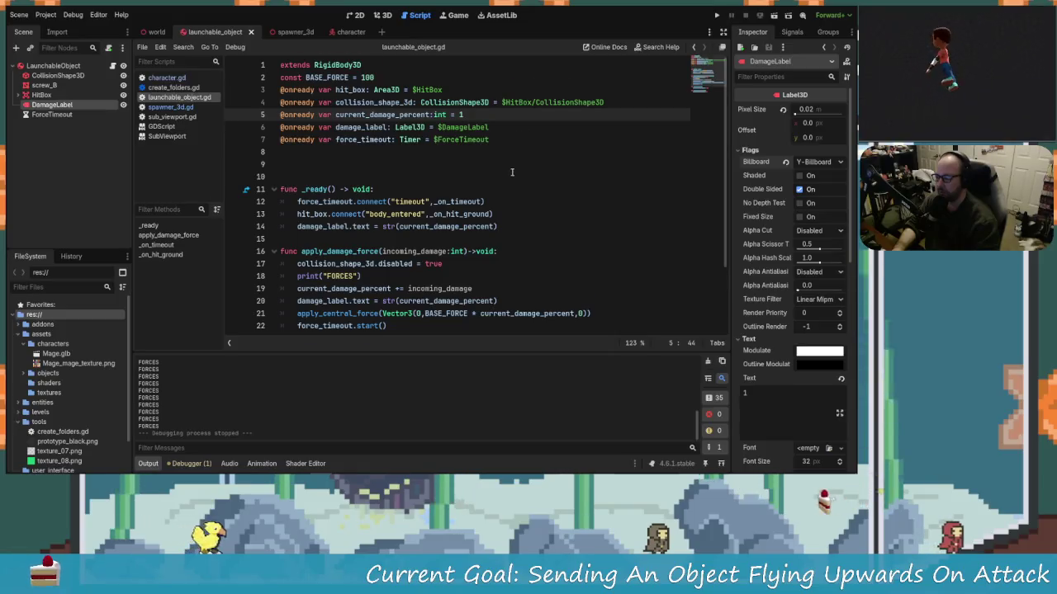
# - Insert a new empty line below the BASE_FORCE = 100 line in launchable_object.gd
pyautogui.scroll(-2, 512, 190)
pyautogui.scroll(1, 487, 230)
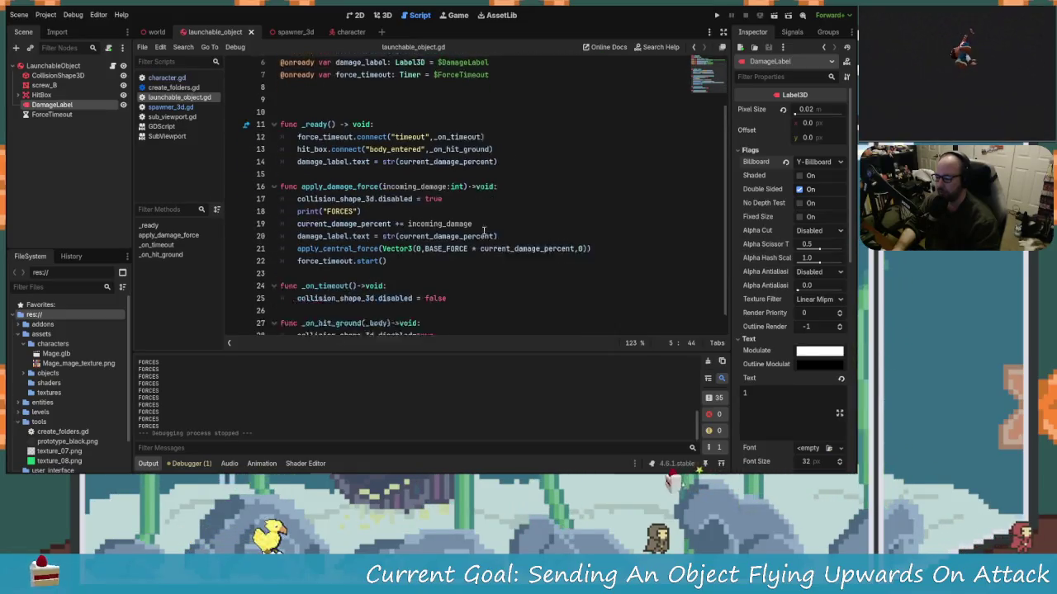
pyautogui.scroll(-1, 467, 227)
pyautogui.scroll(3, 459, 199)
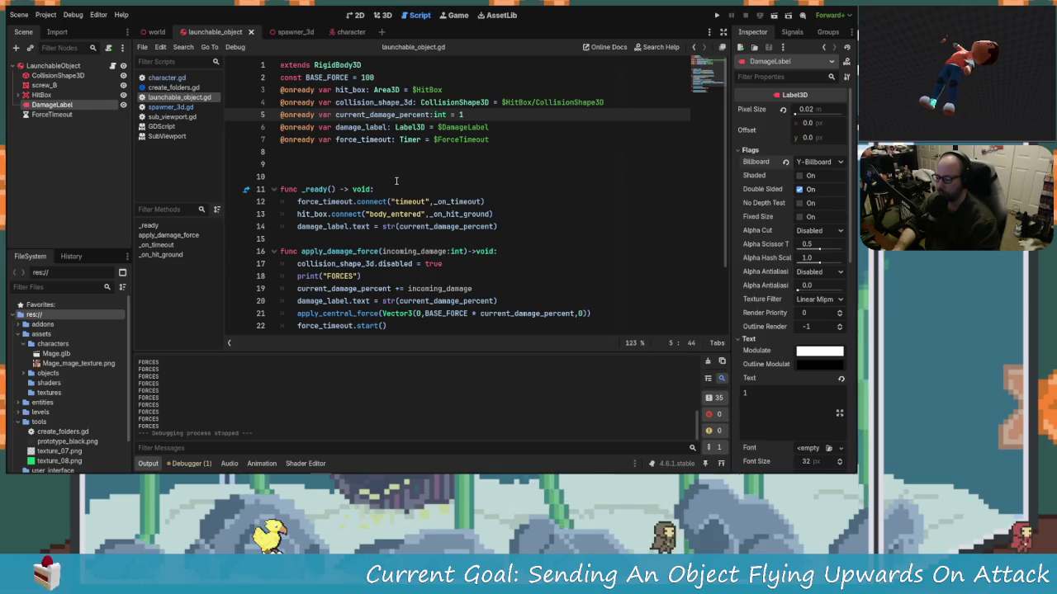
pyautogui.click(376, 78)
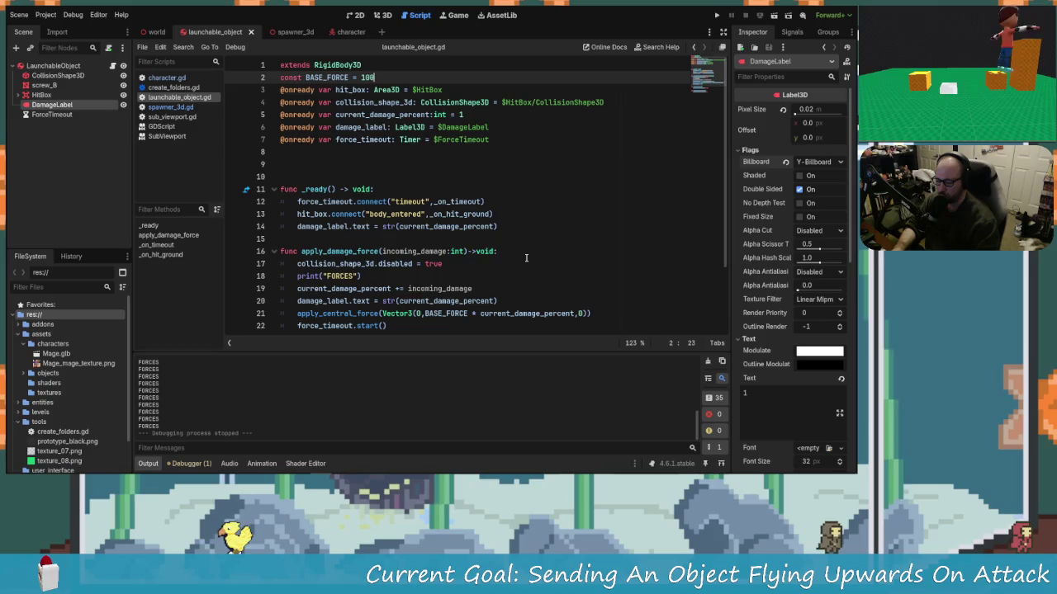
pyautogui.scroll(-1, 453, 283)
pyautogui.scroll(-1, 429, 272)
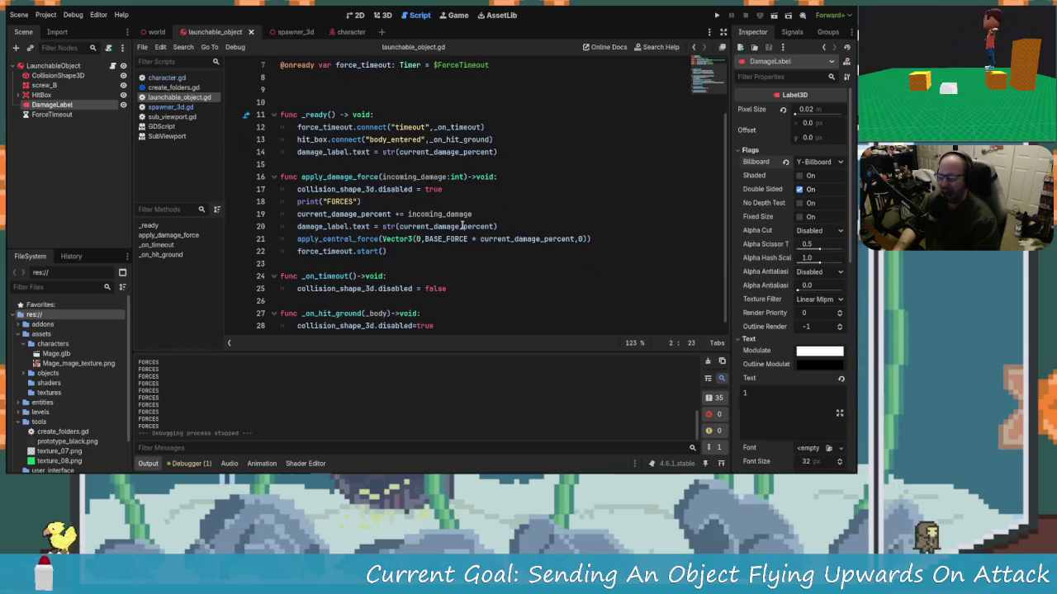
pyautogui.scroll(2, 454, 170)
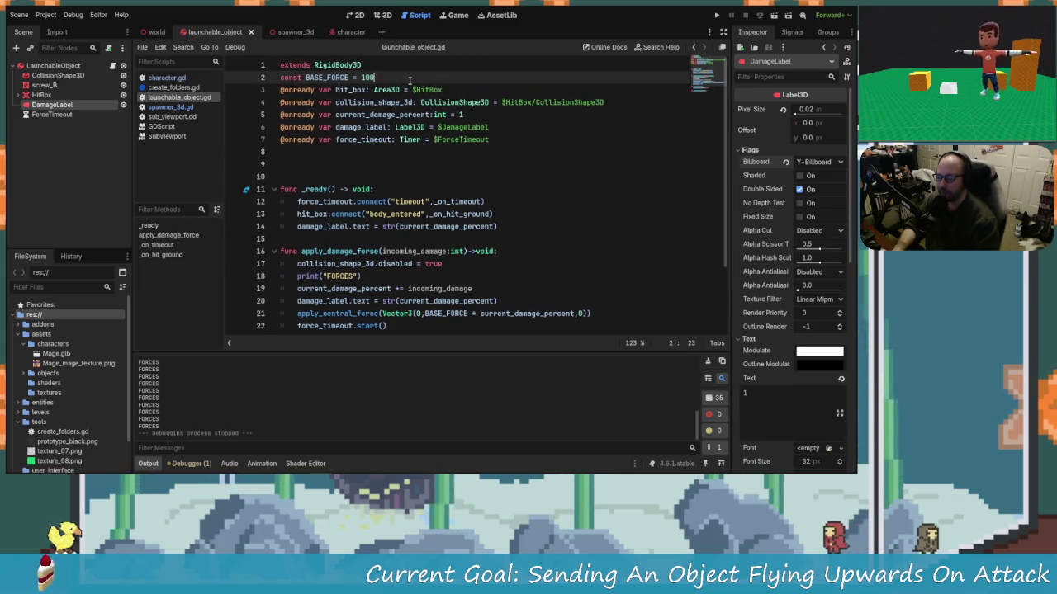
pyautogui.press('Return')
pyautogui.write('const MAX =')
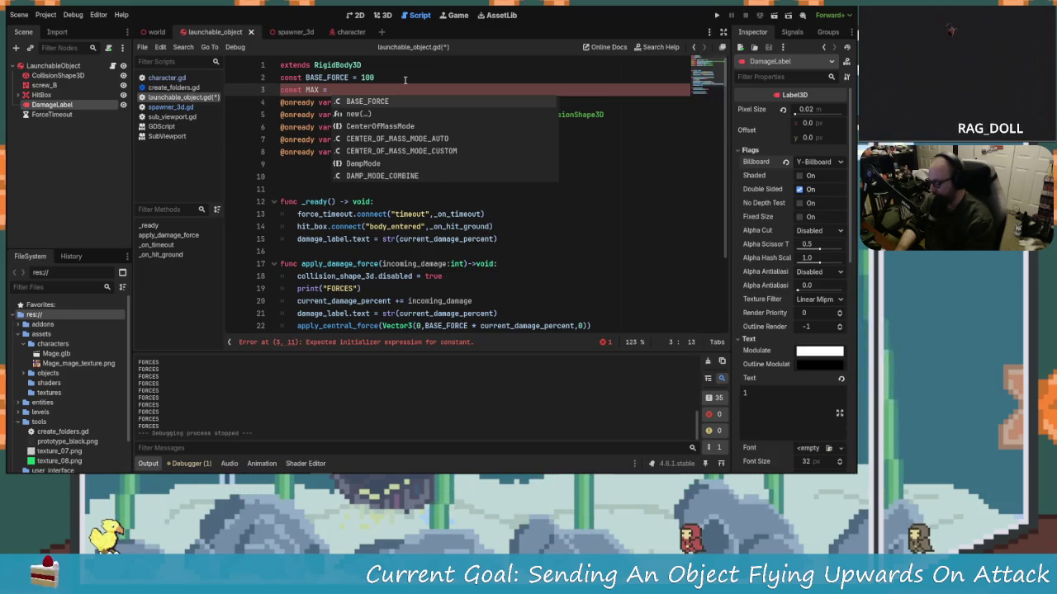
# - Complete the new constant as const MAX = 500 beneath BASE_FORCE
pyautogui.write('500')
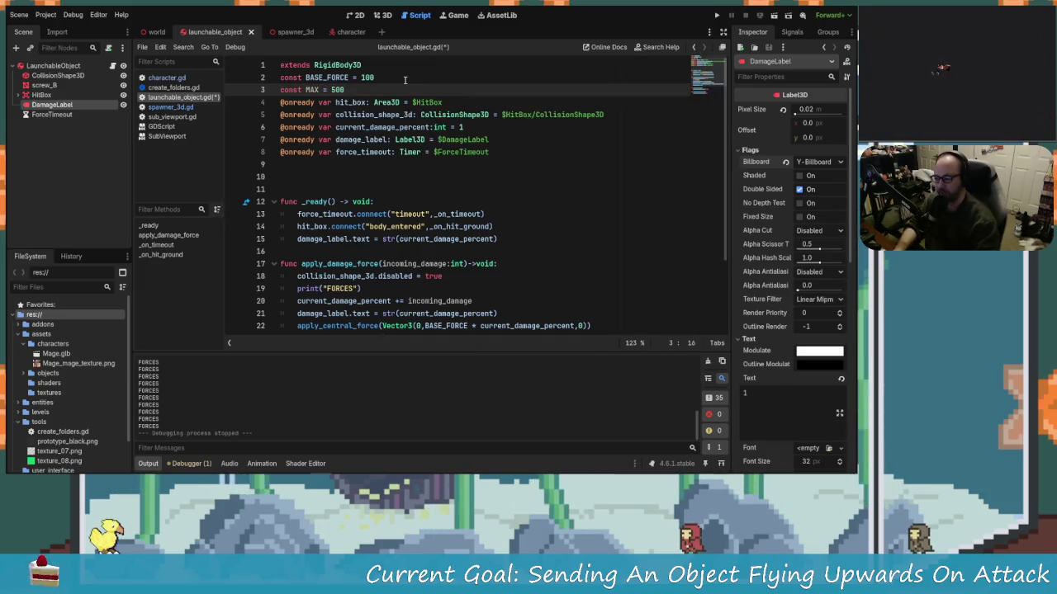
pyautogui.scroll(-2, 462, 264)
pyautogui.scroll(1, 466, 261)
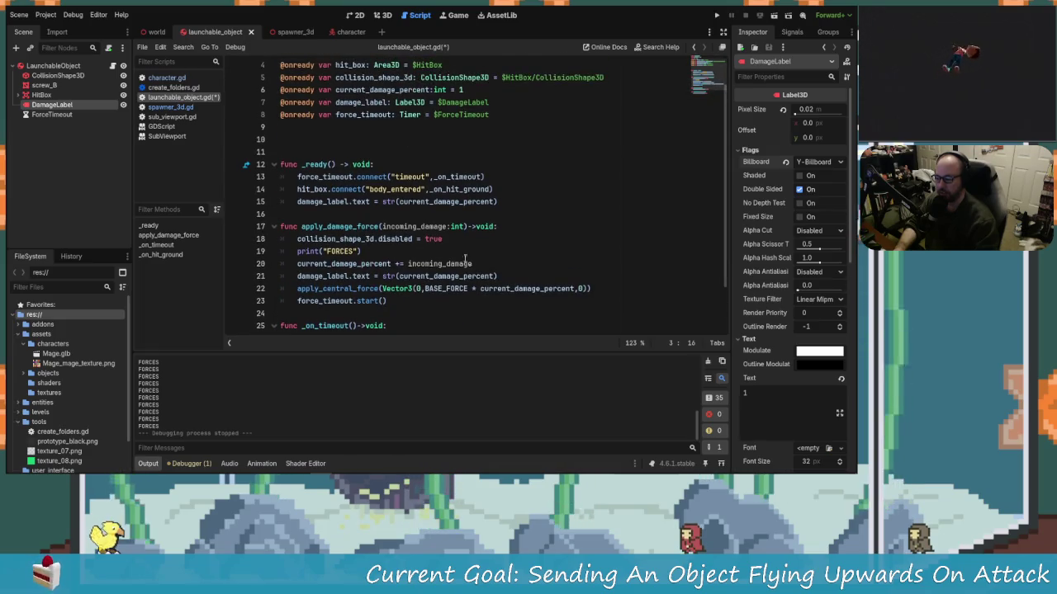
pyautogui.click(496, 276)
pyautogui.write('S')
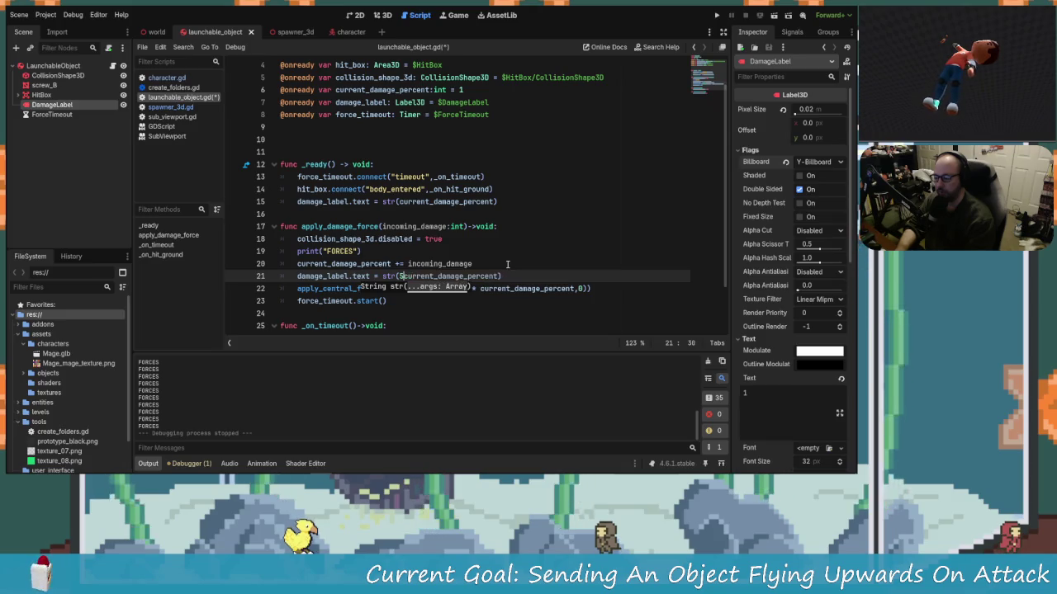
# - Change the damage label update in apply_damage_force to str(MAX - current_damage_percent)
pyautogui.press('BackSpace')
pyautogui.write('A')
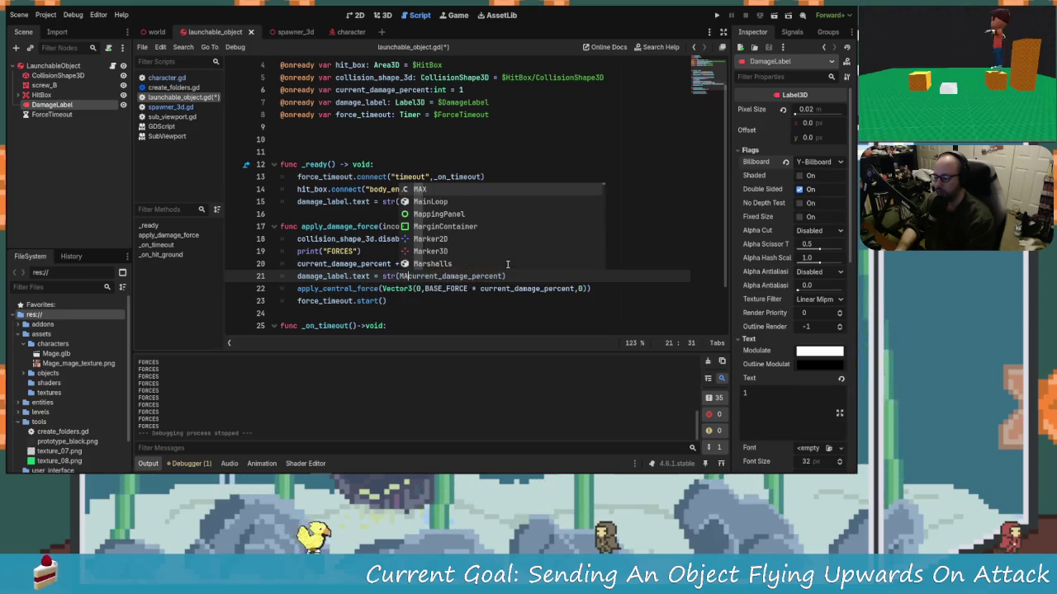
pyautogui.press('Tab')
pyautogui.press('BackSpace')
pyautogui.press('BackSpace')
pyautogui.press('BackSpace')
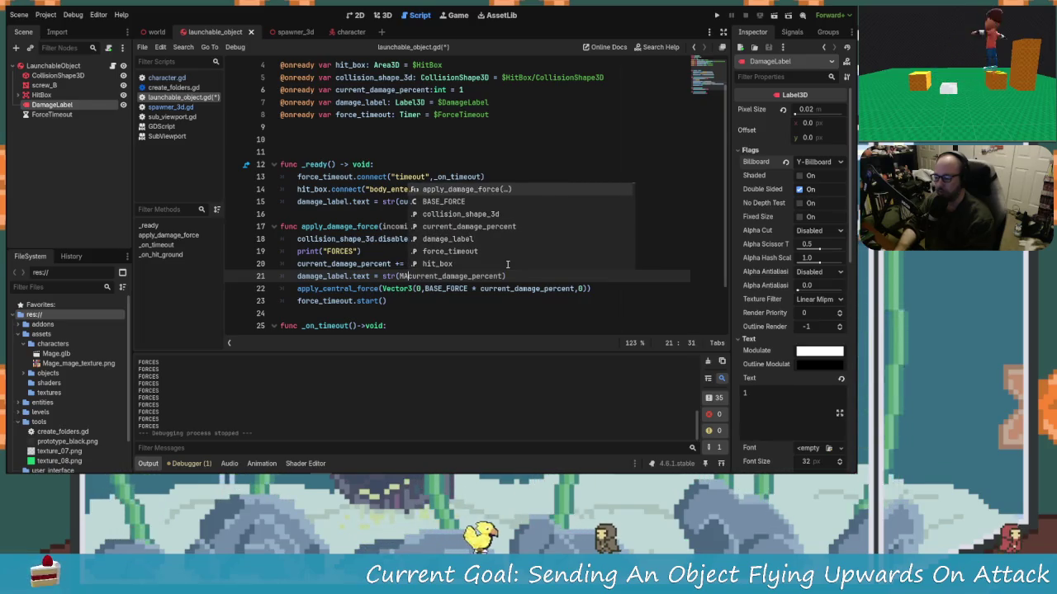
pyautogui.write('X -')
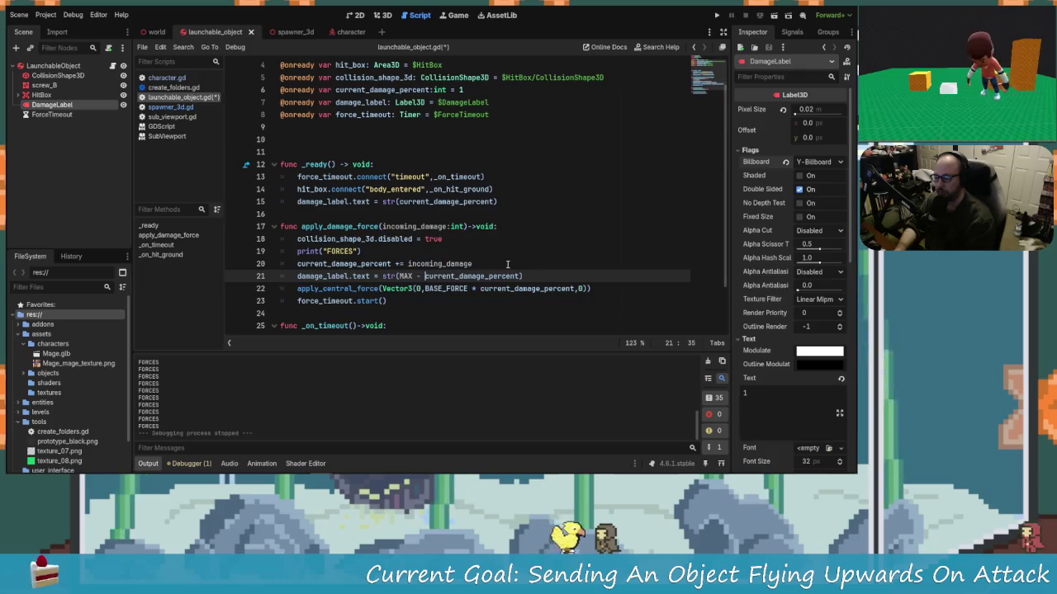
# - Make the label assignment in _ready also read str(MAX - current_damage_percent)
pyautogui.scroll(2, 397, 238)
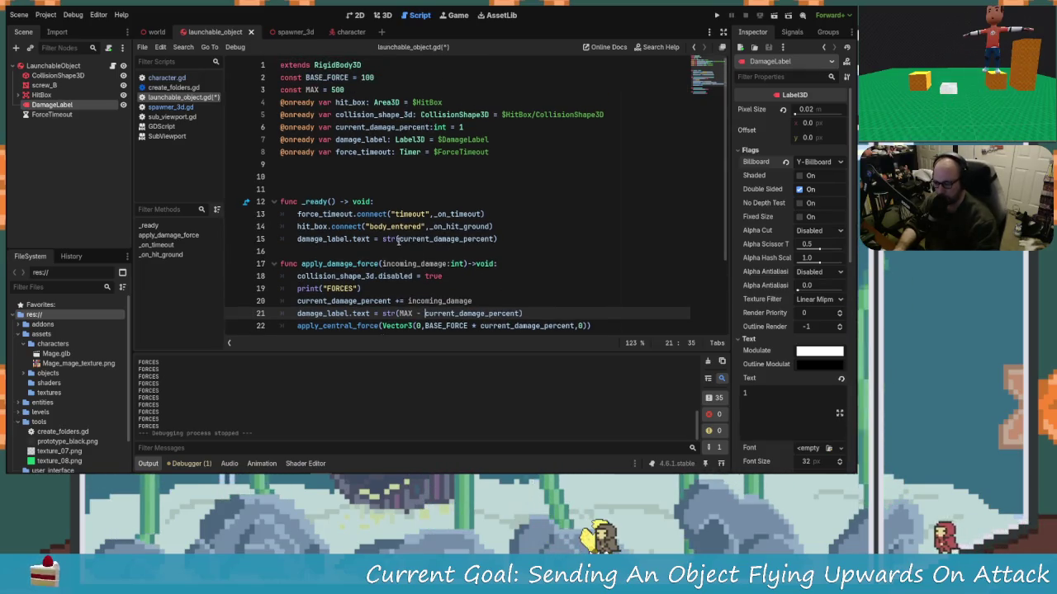
pyautogui.click(398, 238)
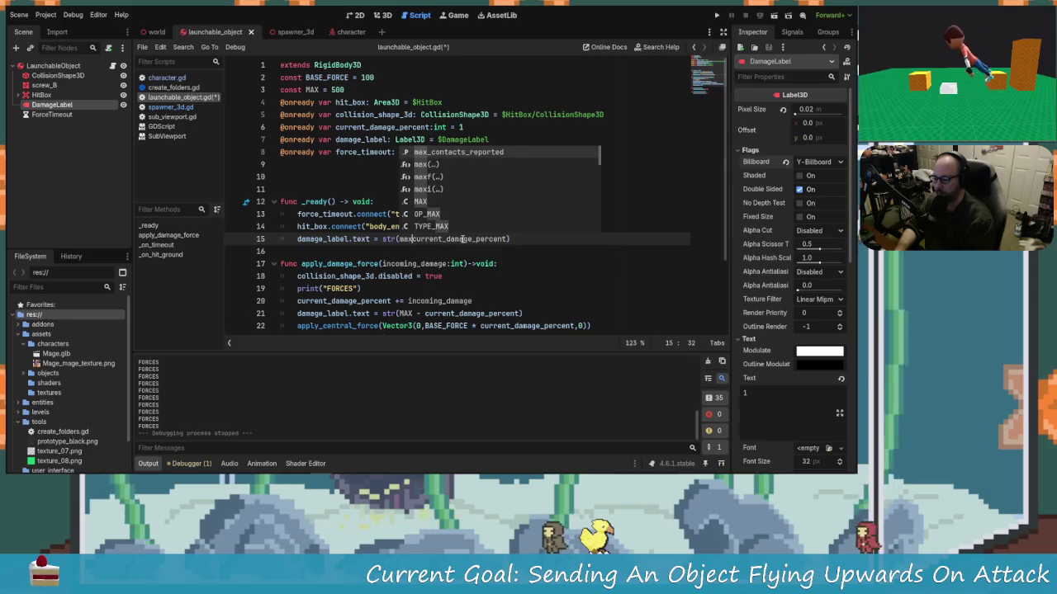
pyautogui.write('X -')
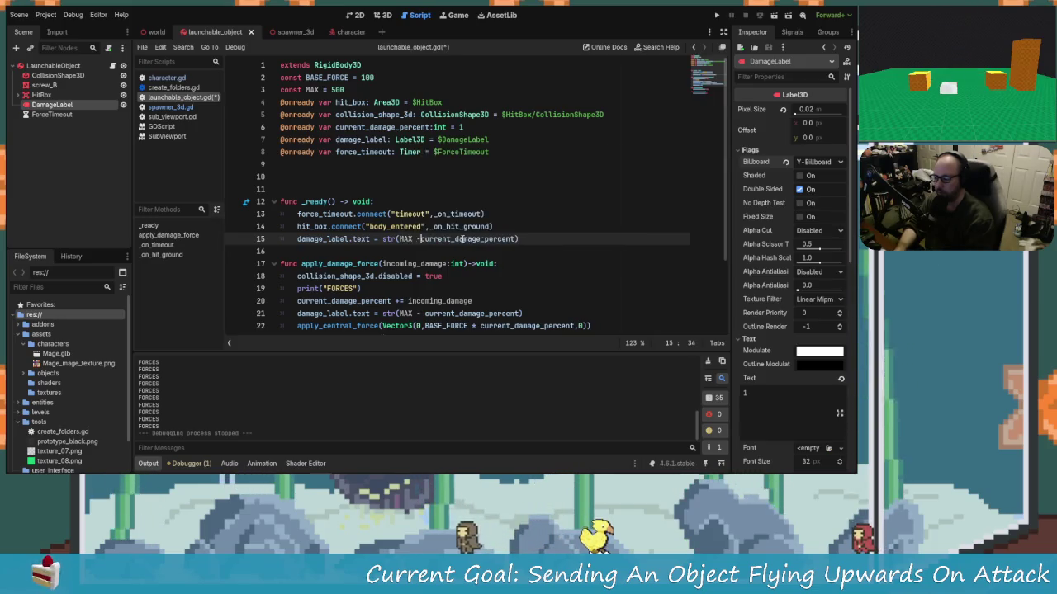
pyautogui.click(358, 88)
pyautogui.write('1')
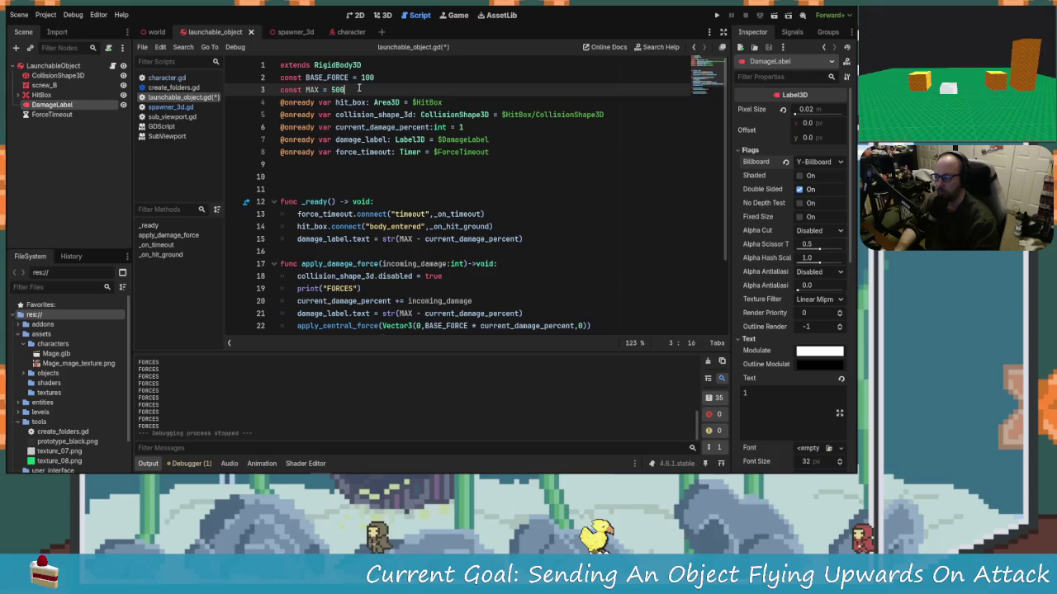
# - Run the game and launch the first screws upward with attacks and jumps
pyautogui.click(720, 16)
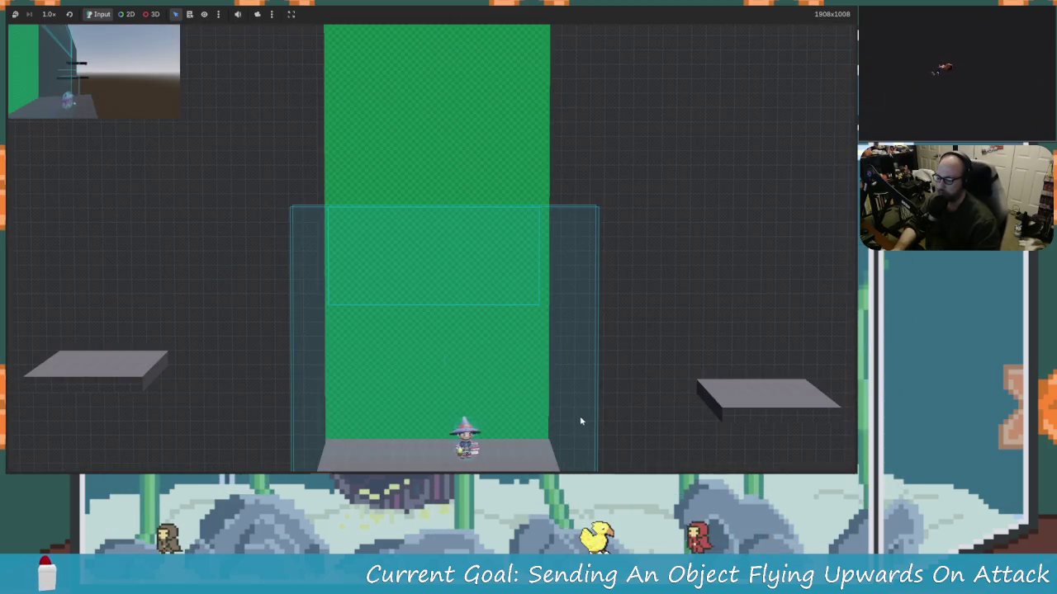
pyautogui.press('Right')
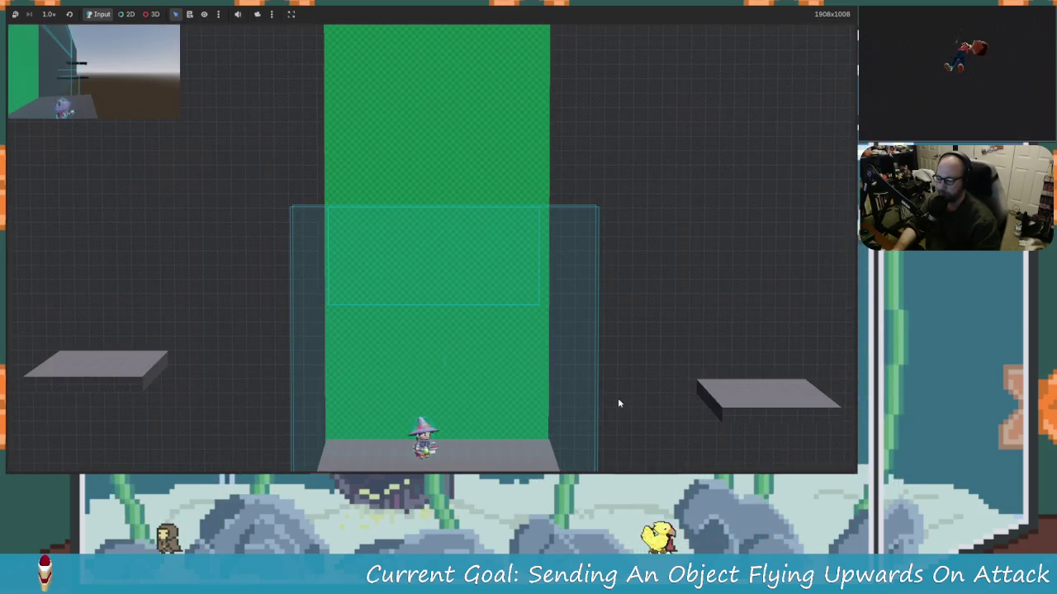
pyautogui.press('Right')
pyautogui.press('Left')
pyautogui.press('x')
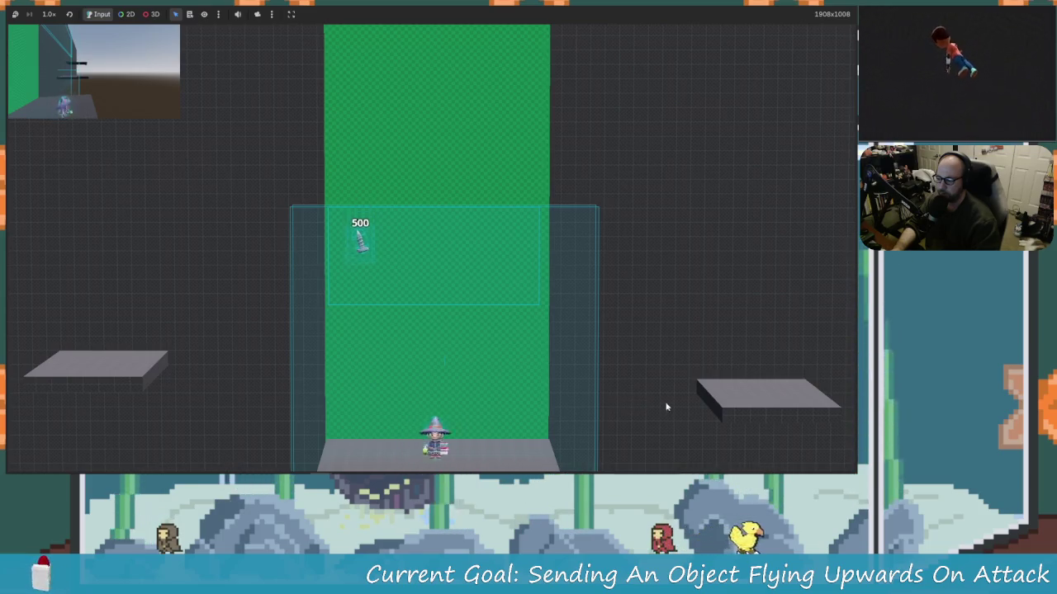
pyautogui.press('Left')
pyautogui.press('space')
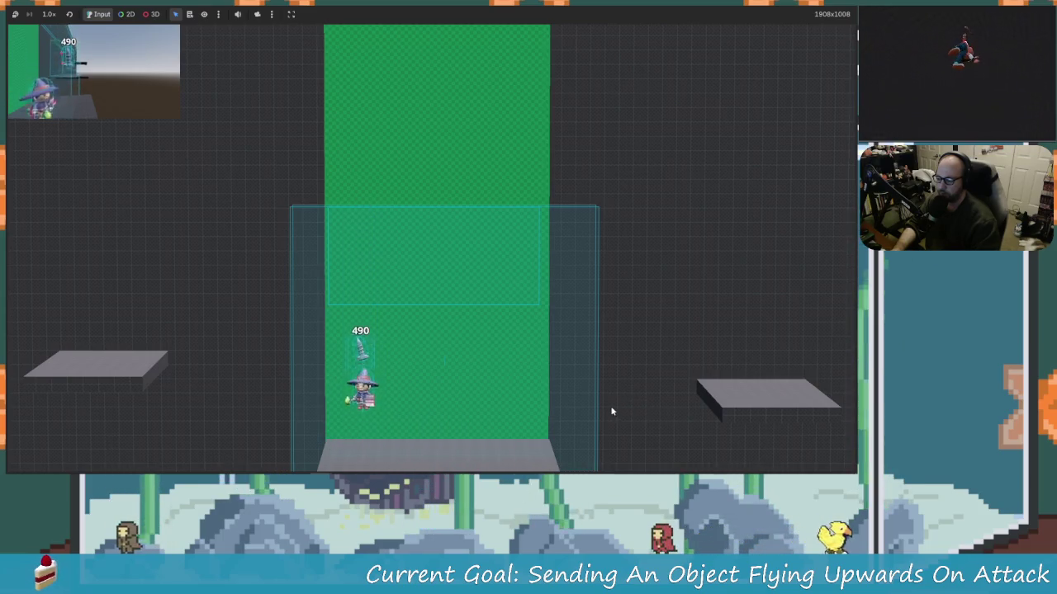
pyautogui.press('Right')
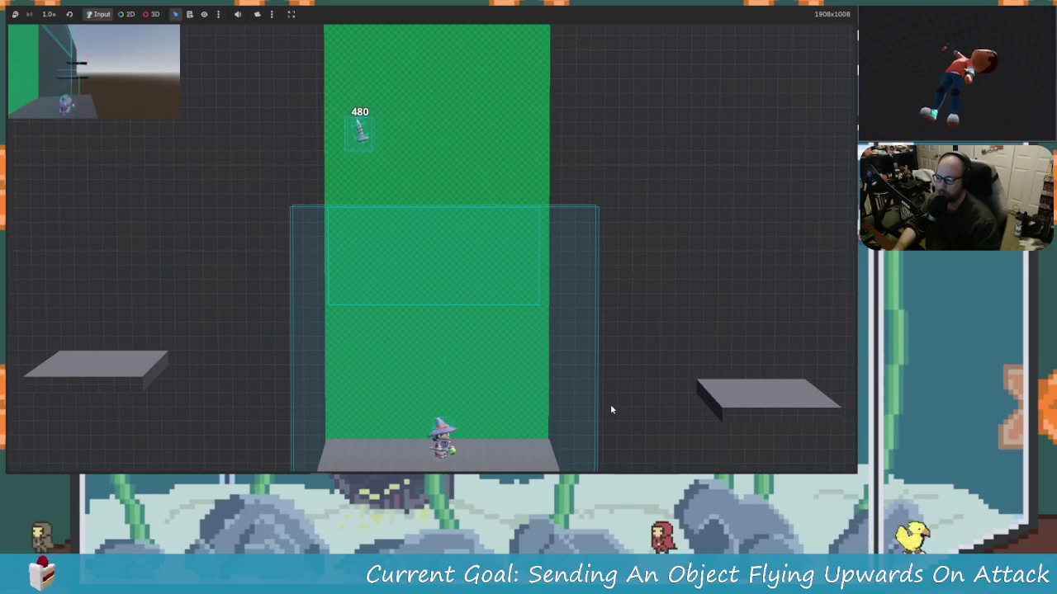
pyautogui.press('Left')
pyautogui.press('x')
pyautogui.press('space')
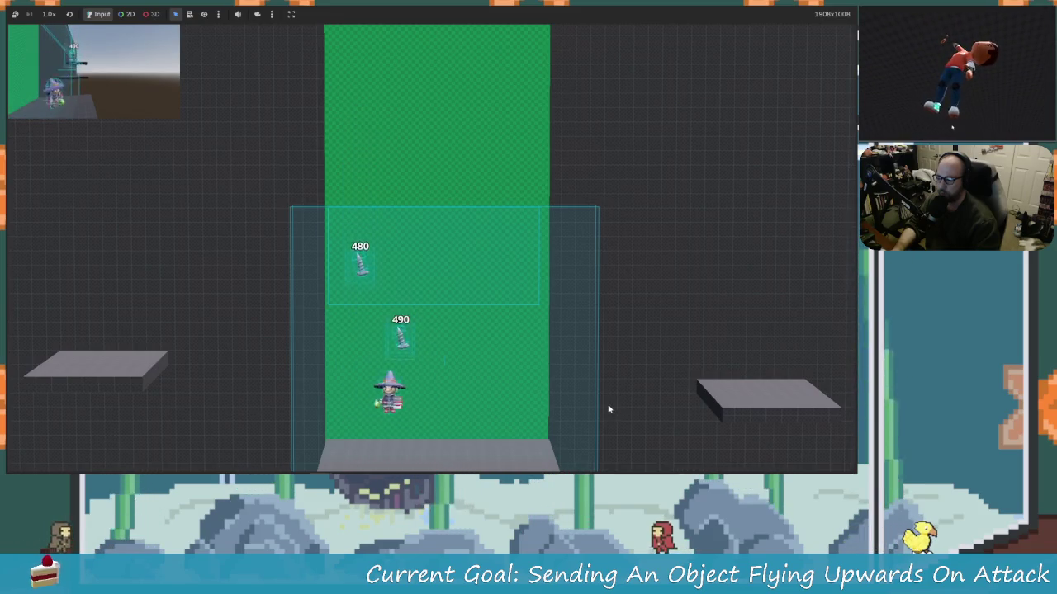
pyautogui.press('space')
pyautogui.press('Left')
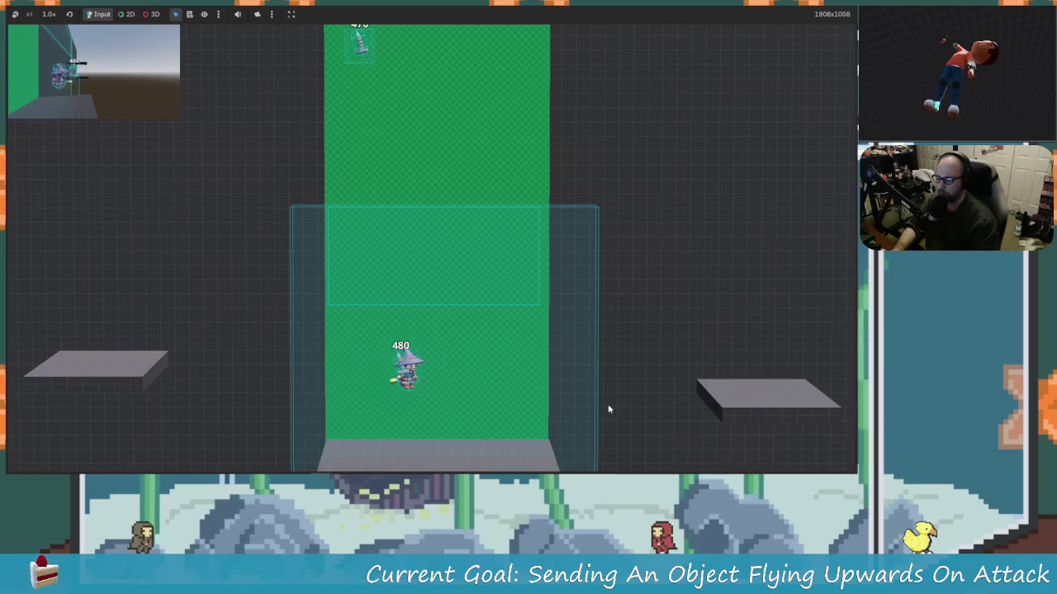
# - Keep juggling the screws overhead with repeated attacks, sending them up the green column
pyautogui.press('Left')
pyautogui.press('x')
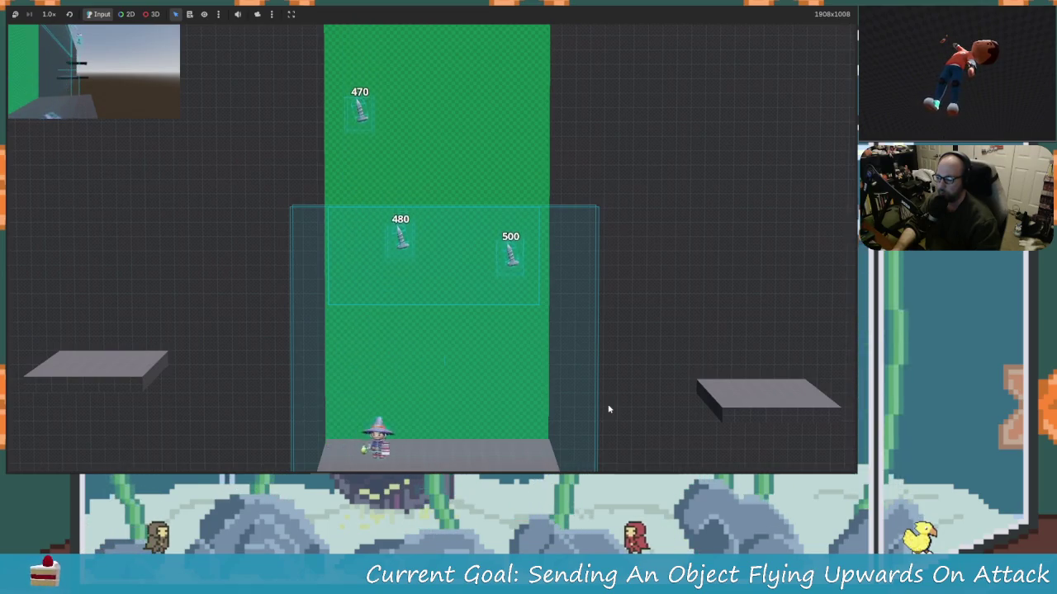
pyautogui.press('Right')
pyautogui.press('Left')
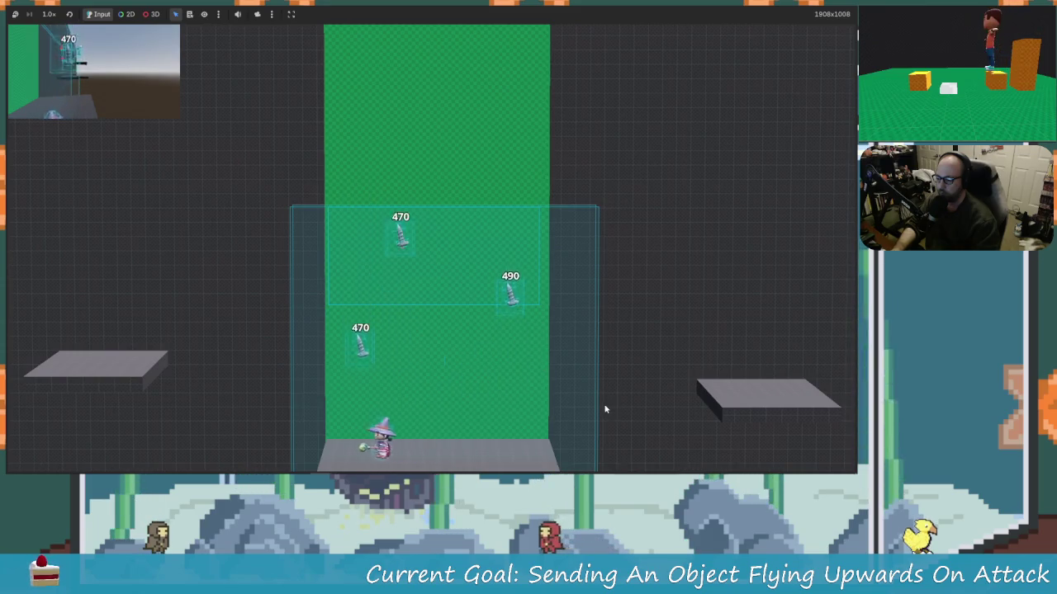
pyautogui.press('x')
pyautogui.press('Right')
pyautogui.press('Left')
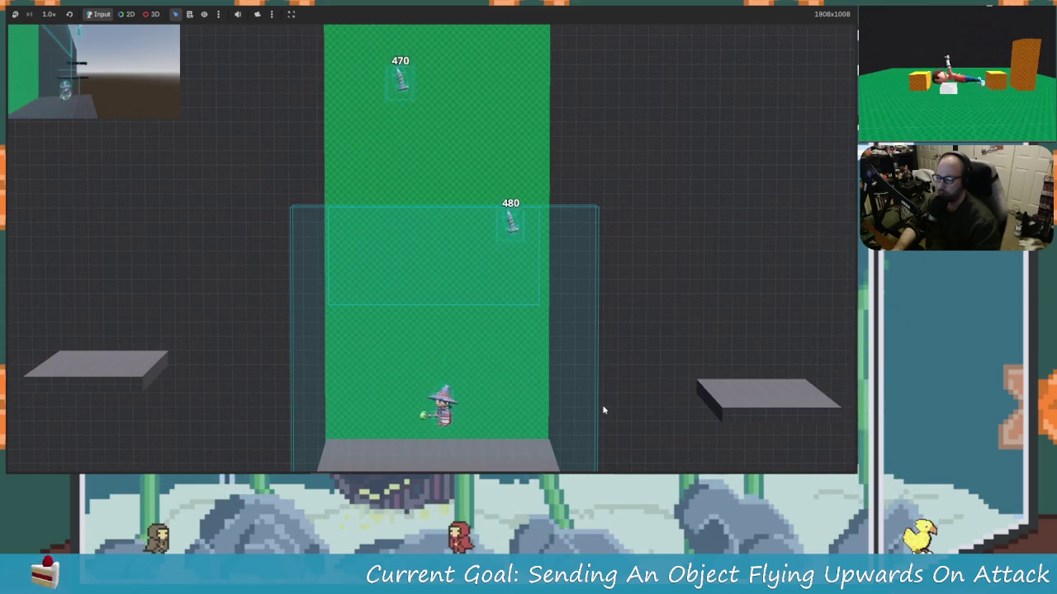
pyautogui.press('Right')
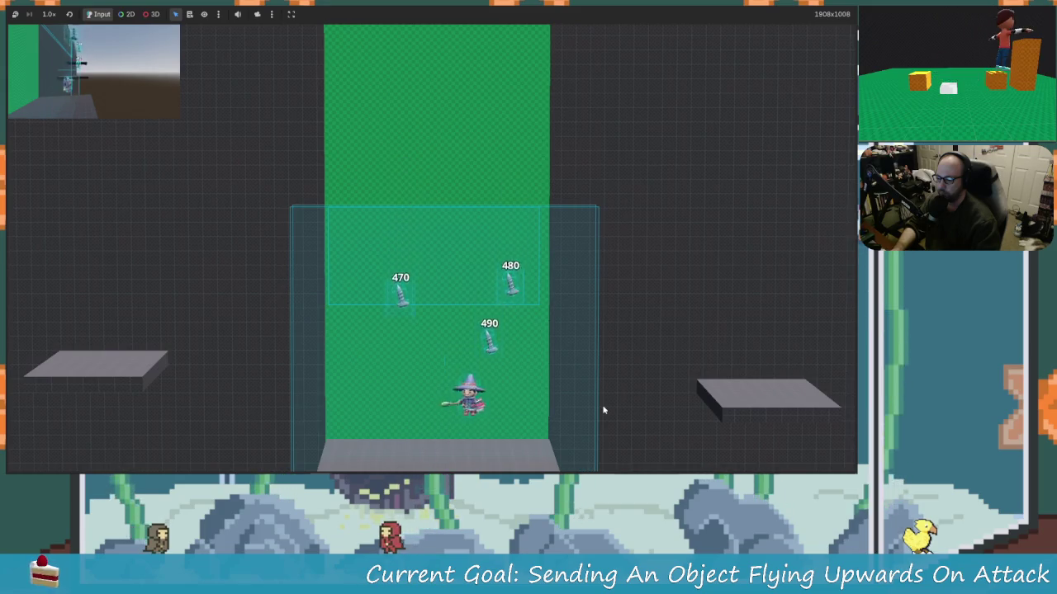
pyautogui.press('x')
pyautogui.press('Left')
pyautogui.press('Right')
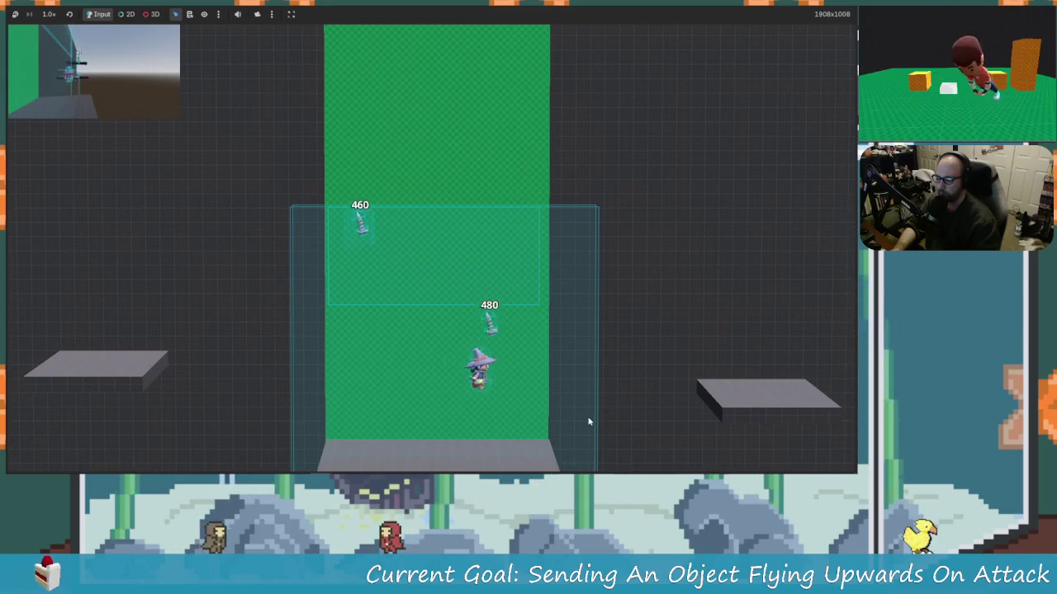
pyautogui.press('Left')
pyautogui.press('Right')
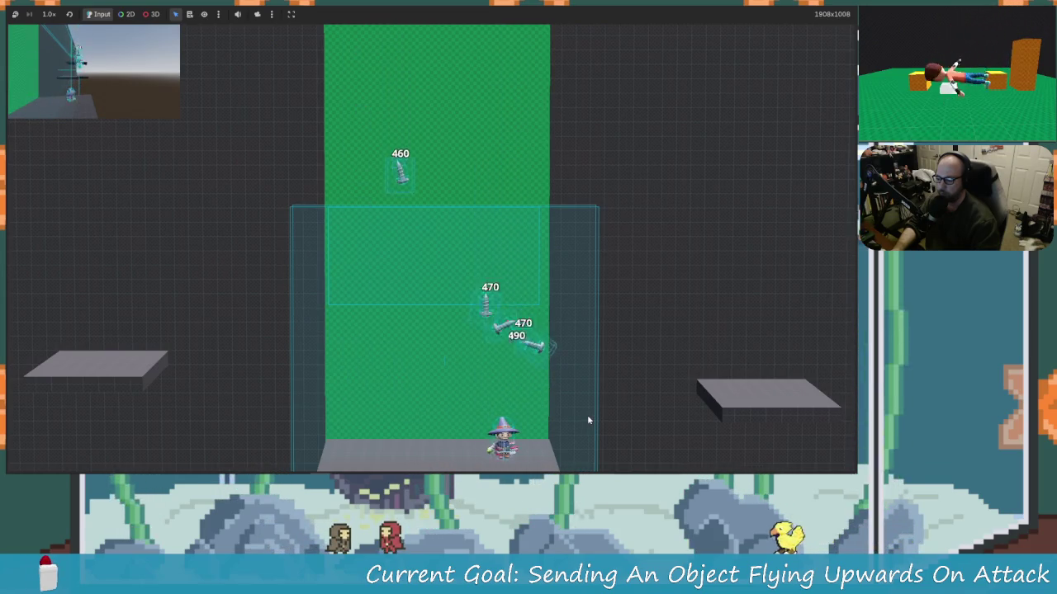
pyautogui.press('x')
pyautogui.press('Left')
pyautogui.press('x')
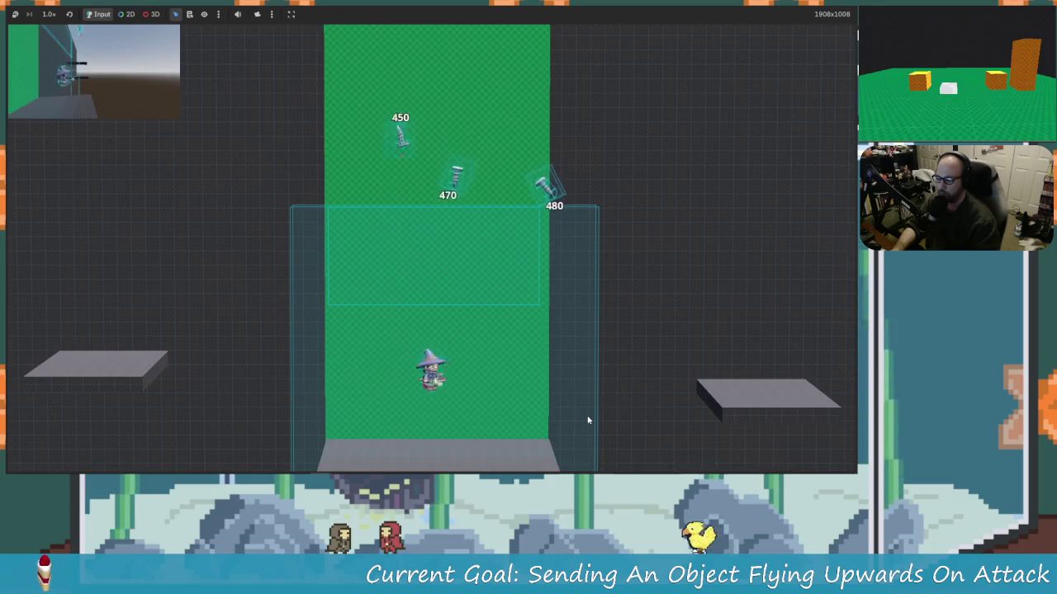
pyautogui.press('Right')
pyautogui.press('x')
pyautogui.press('Left')
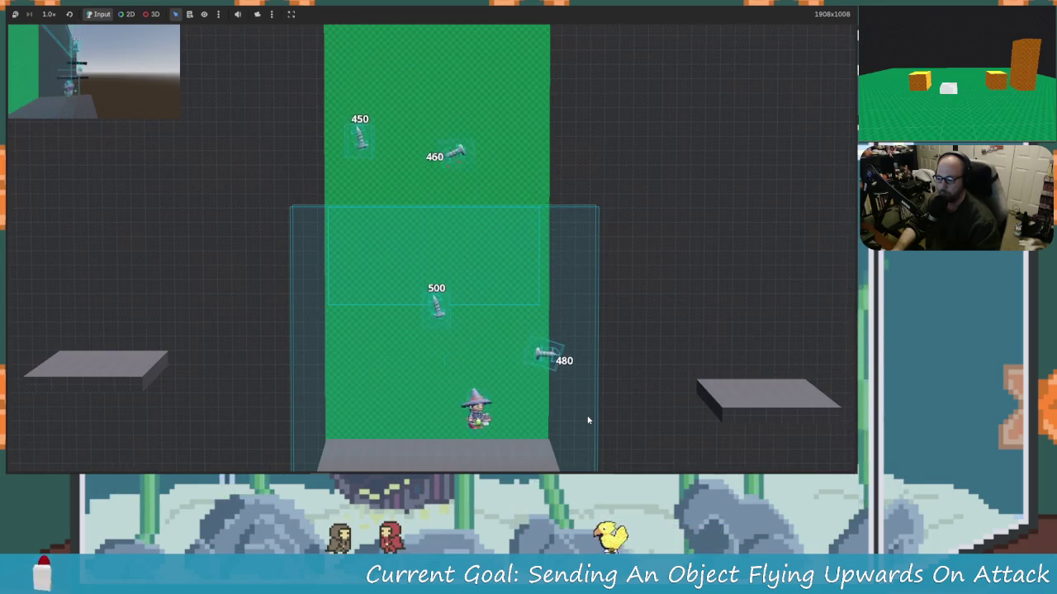
pyautogui.press('x')
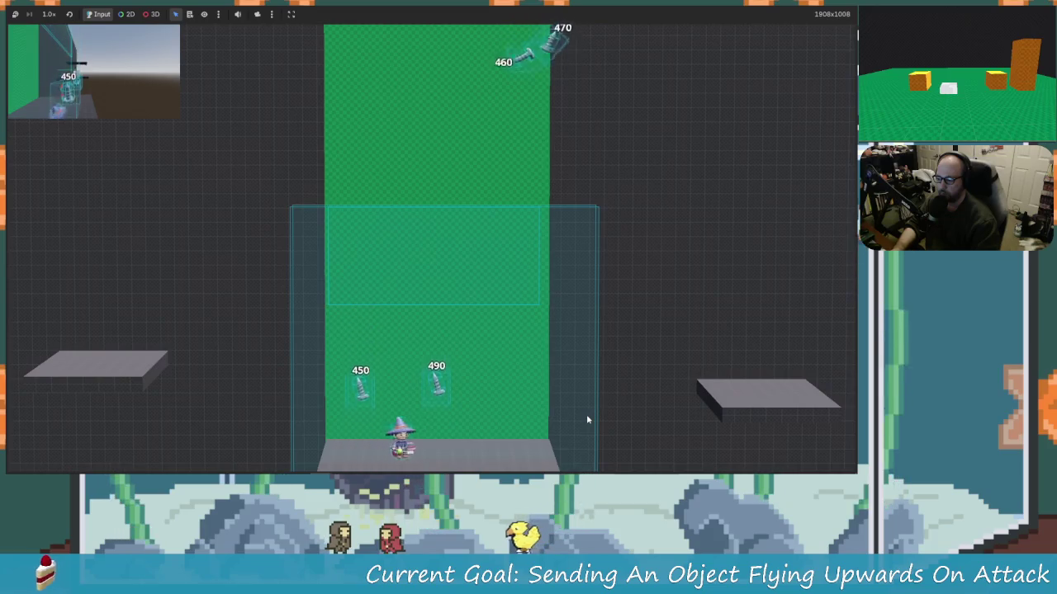
pyautogui.press('Right')
pyautogui.press('x')
pyautogui.press('Right')
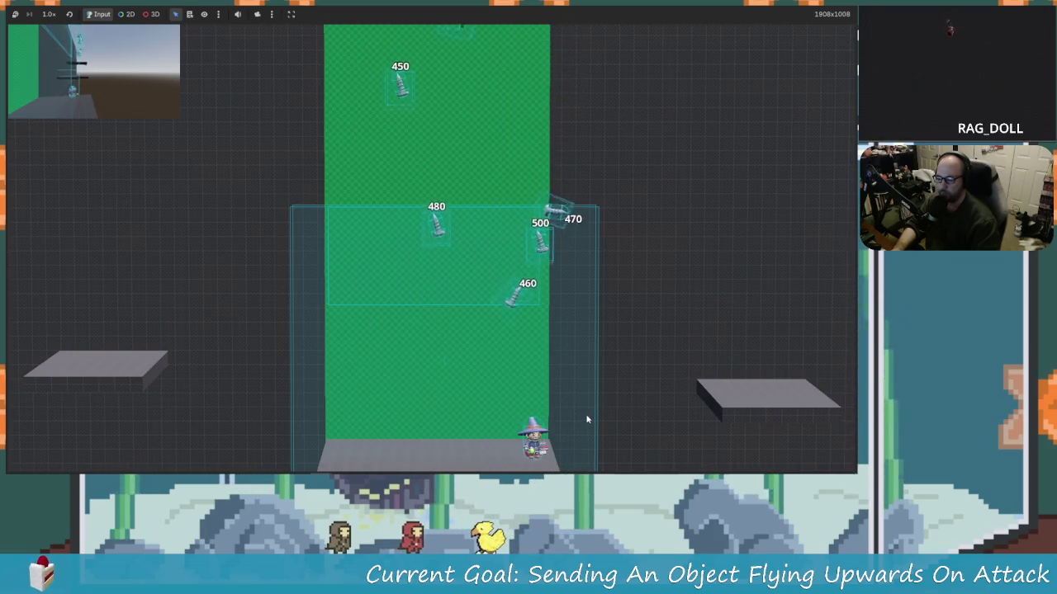
pyautogui.press('x')
pyautogui.press('Left')
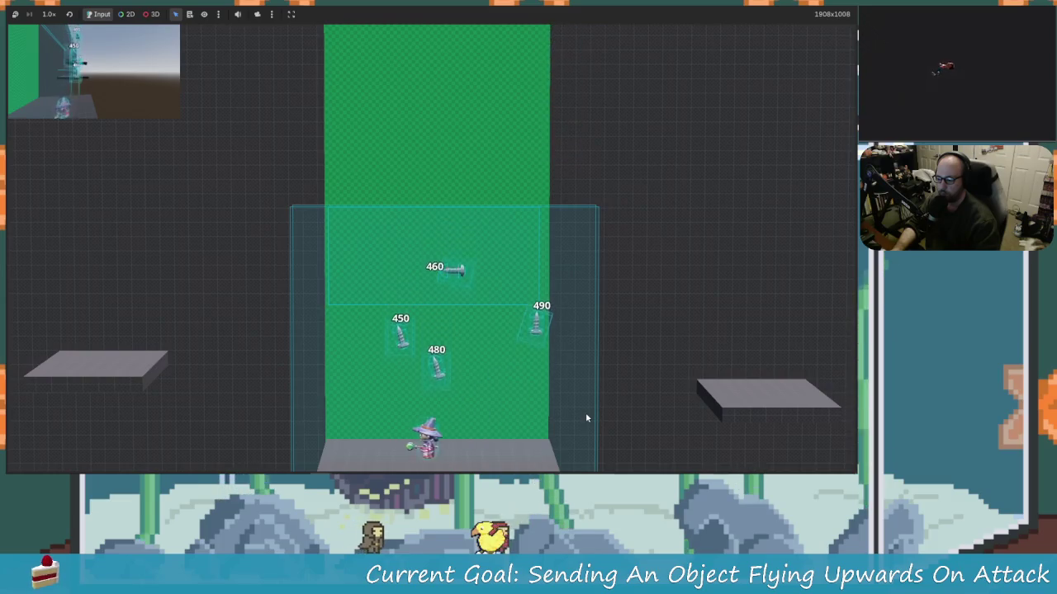
# - Knock the 490 screw and nearby screws upward again from both sides of the pillar
pyautogui.press('Right')
pyautogui.press('x')
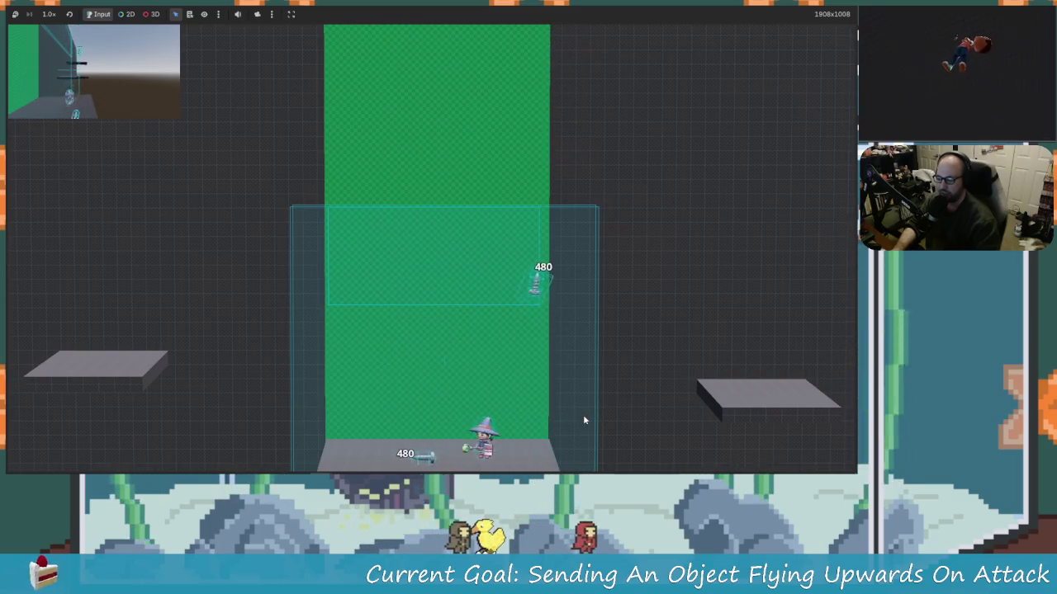
pyautogui.press('Left')
pyautogui.press('x')
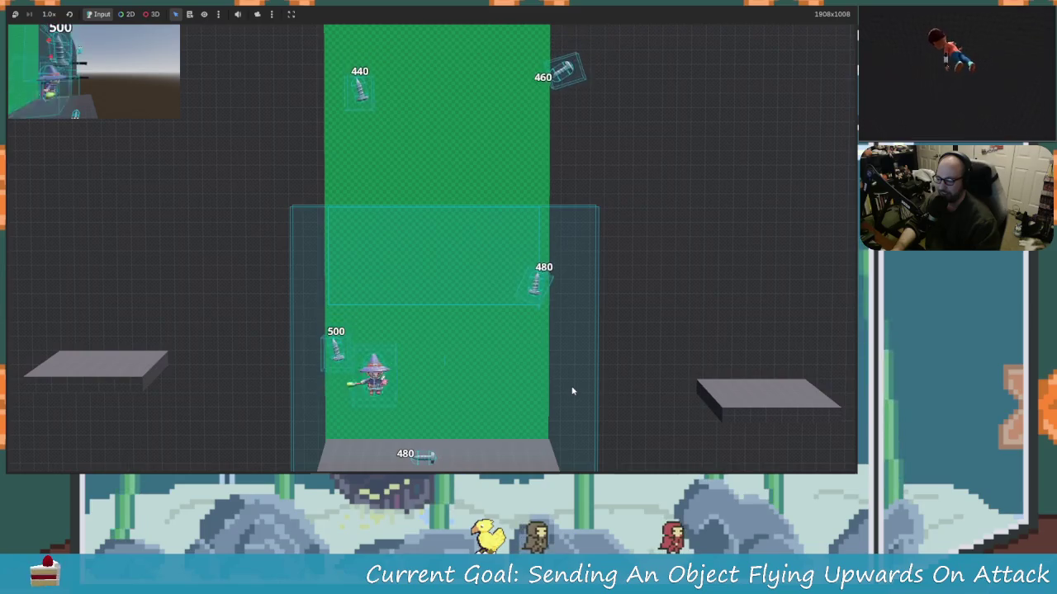
pyautogui.press('Right')
pyautogui.press('Left')
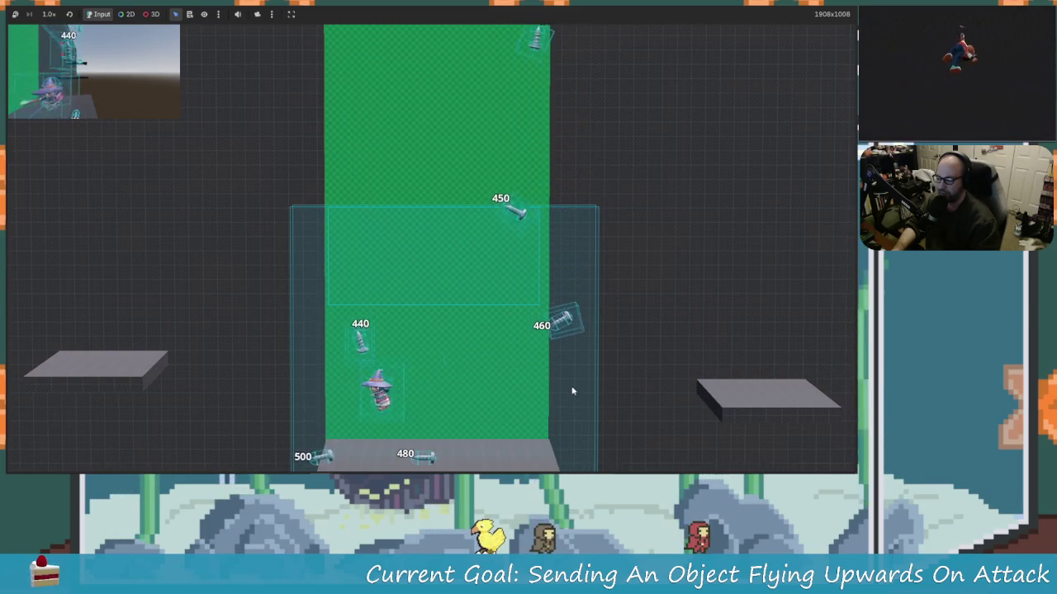
pyautogui.press('Right')
pyautogui.press('Left')
pyautogui.press('x')
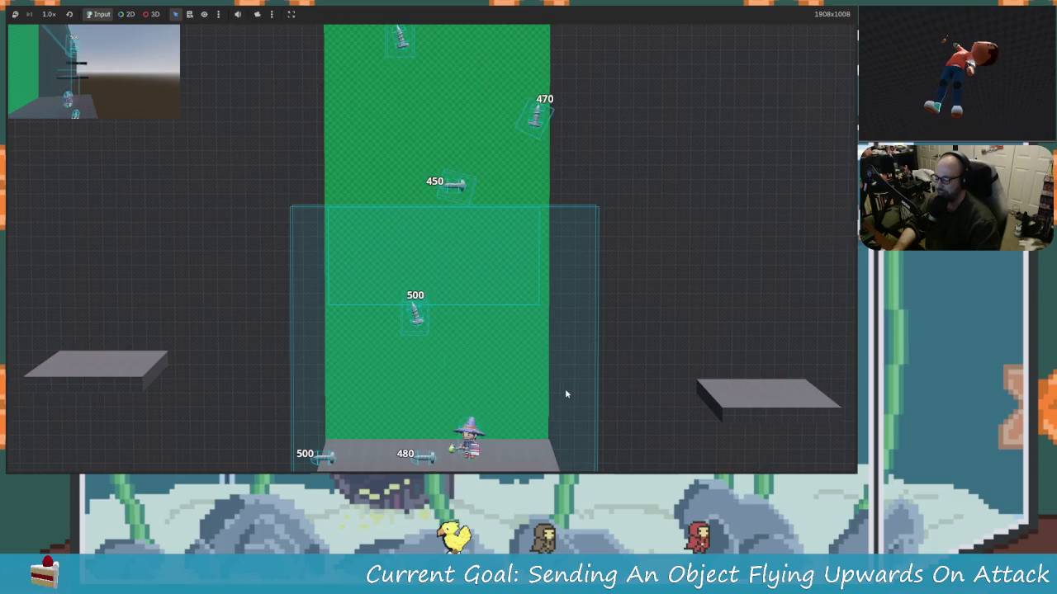
pyautogui.press('Left')
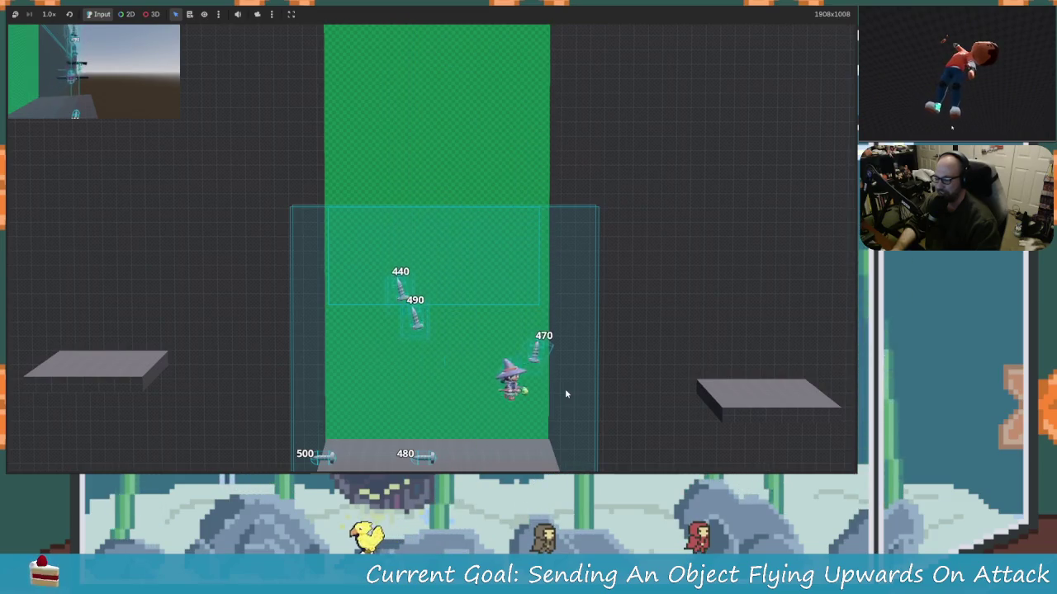
pyautogui.press('Right')
pyautogui.press('x')
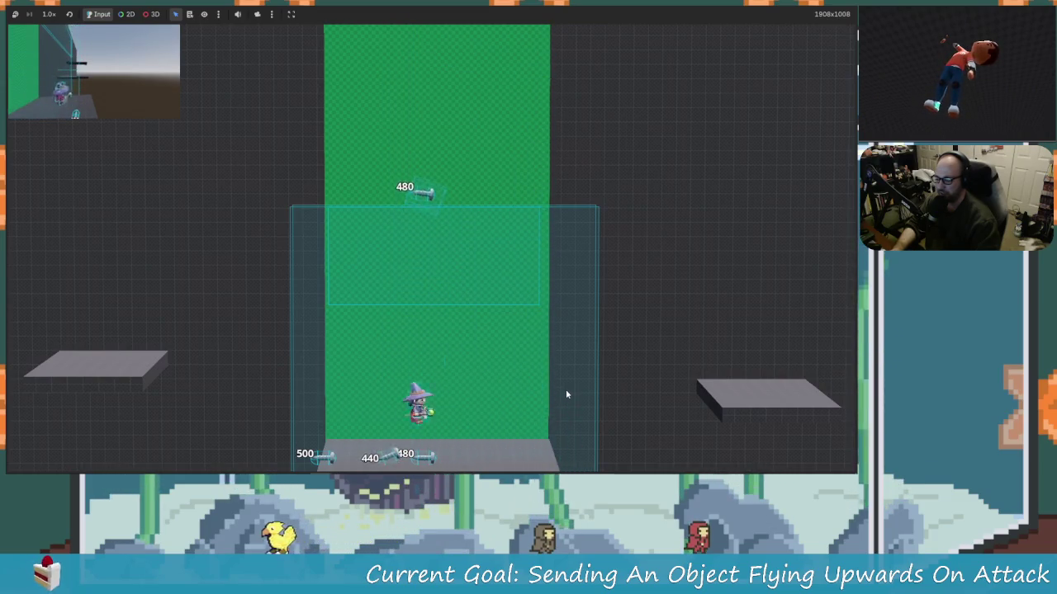
pyautogui.press('Left')
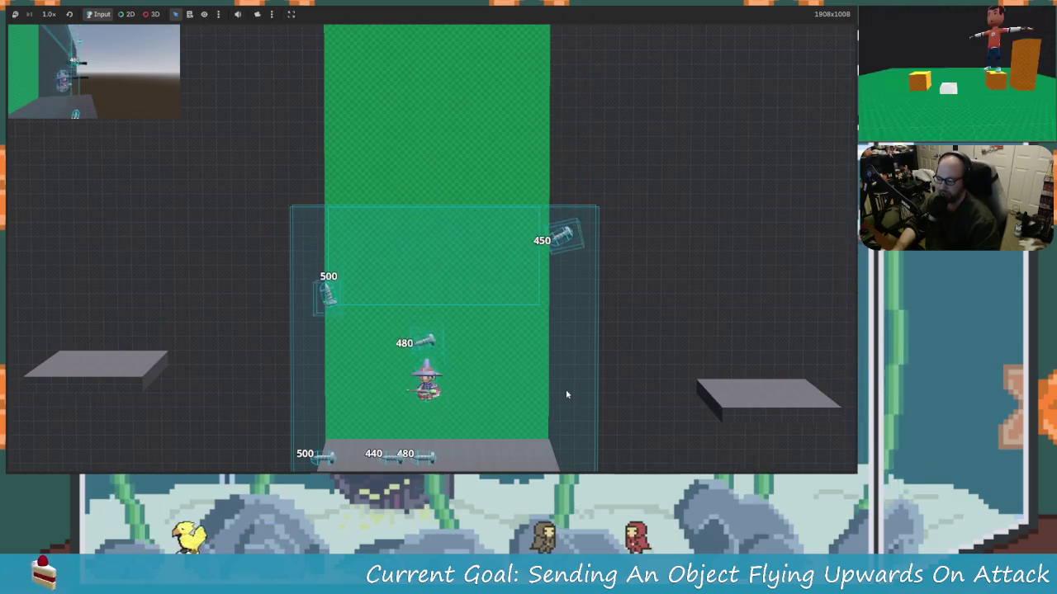
pyautogui.press('Right')
pyautogui.press('x')
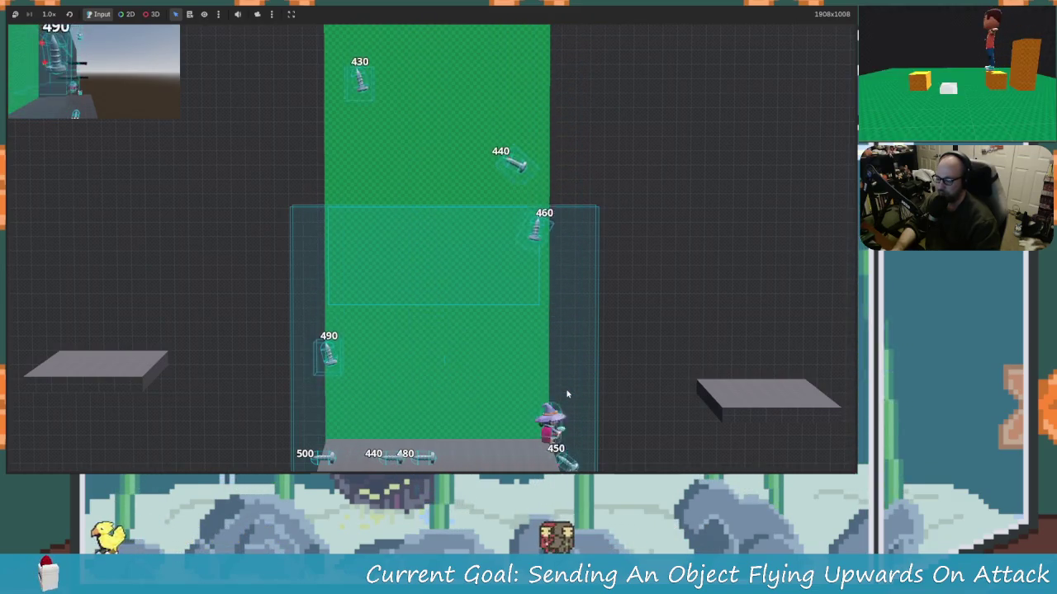
pyautogui.press('Left')
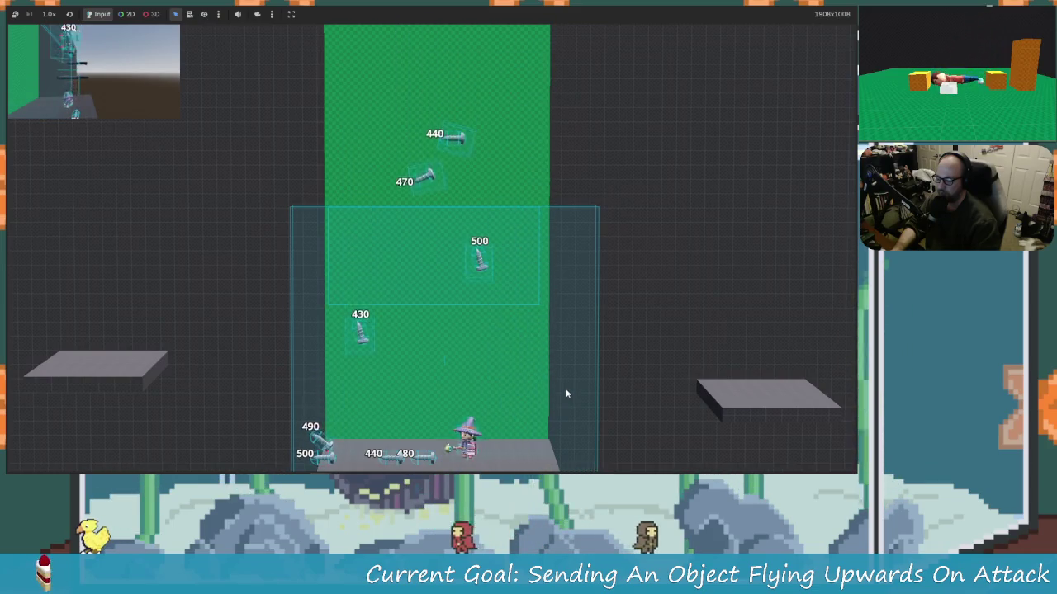
# - Jump repeatedly under the falling screws to hit them until their labels drop toward 410
pyautogui.press('space')
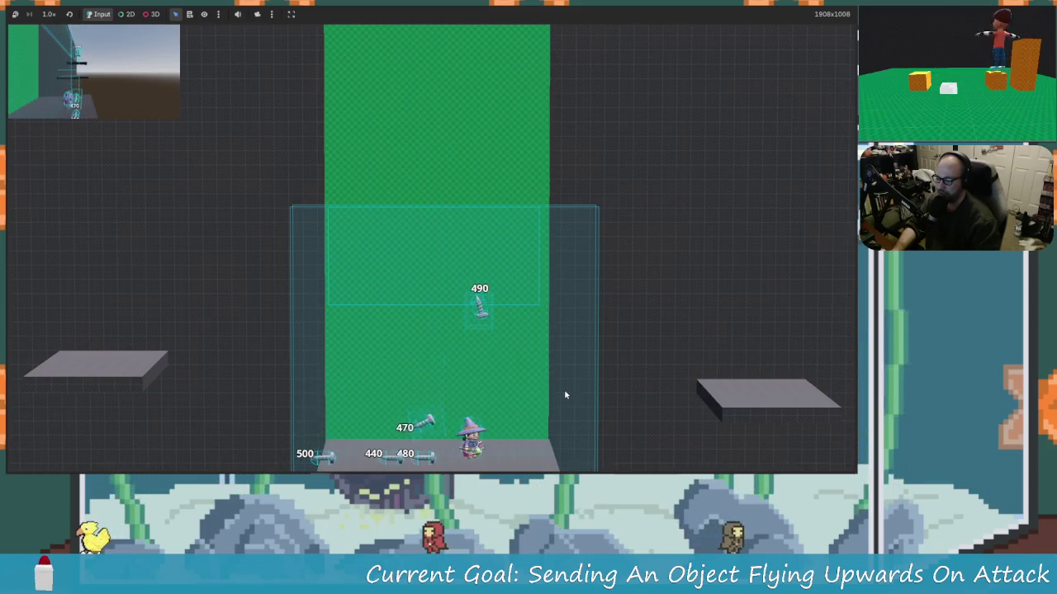
pyautogui.press('space')
pyautogui.press('Right')
pyautogui.press('space')
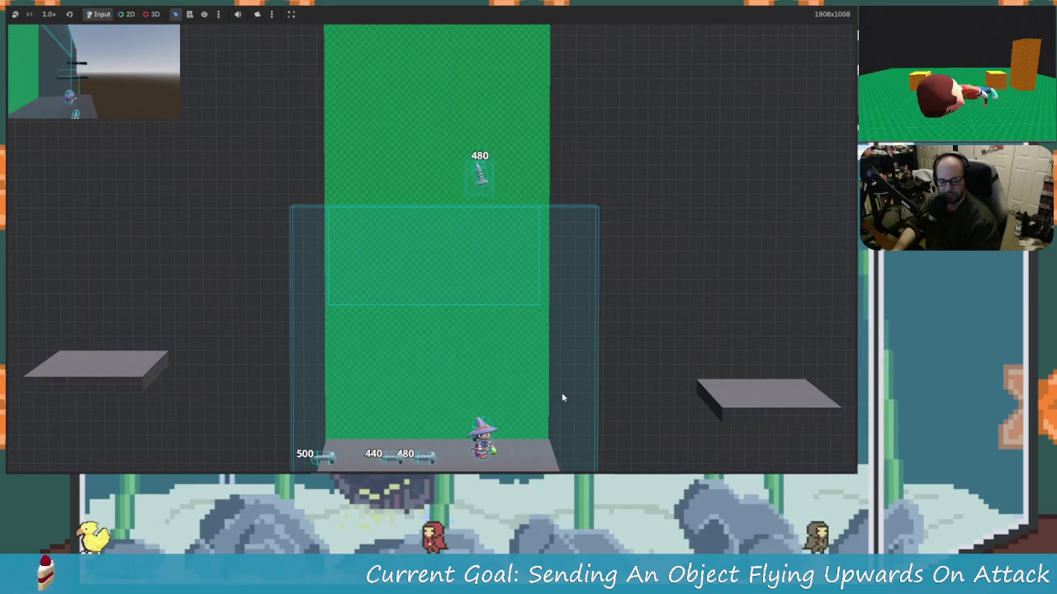
pyautogui.press('Right')
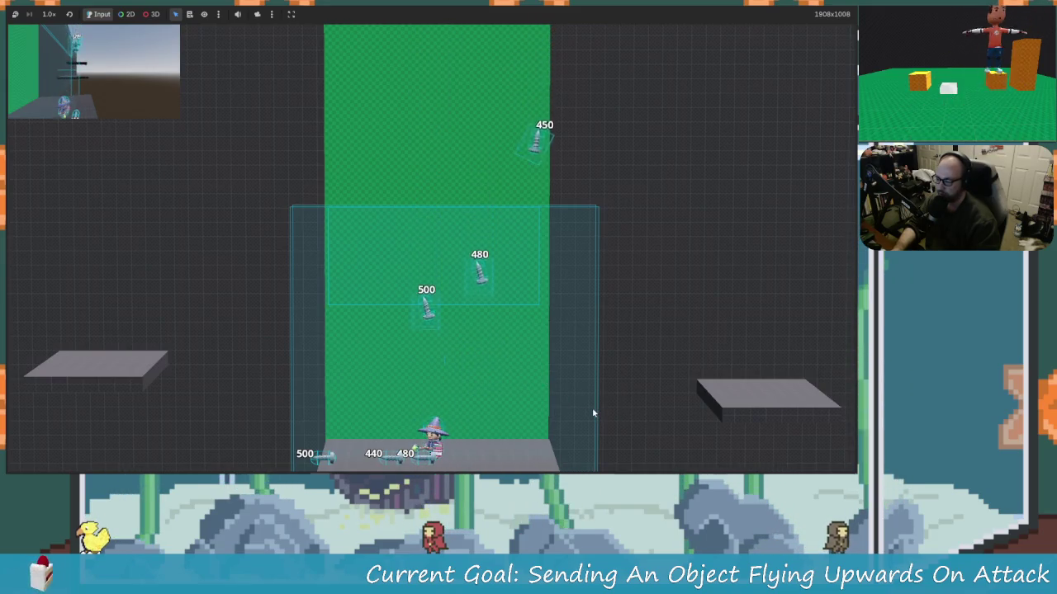
pyautogui.press('space')
pyautogui.press('Right')
pyautogui.press('space')
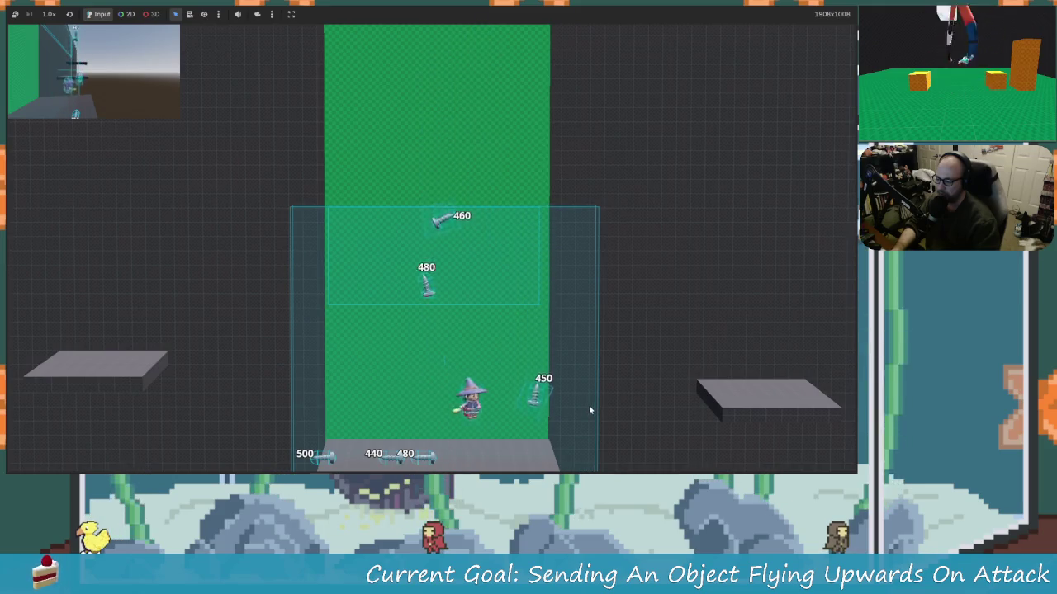
pyautogui.press('Right')
pyautogui.press('space')
pyautogui.press('Left')
pyautogui.press('space')
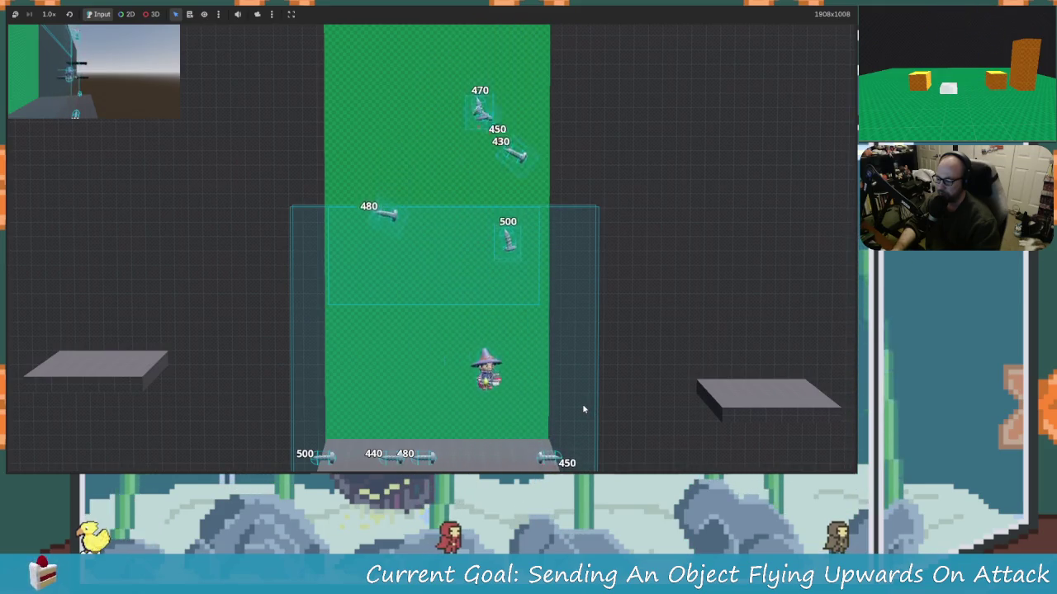
pyautogui.press('Left')
pyautogui.press('space')
pyautogui.press('Right')
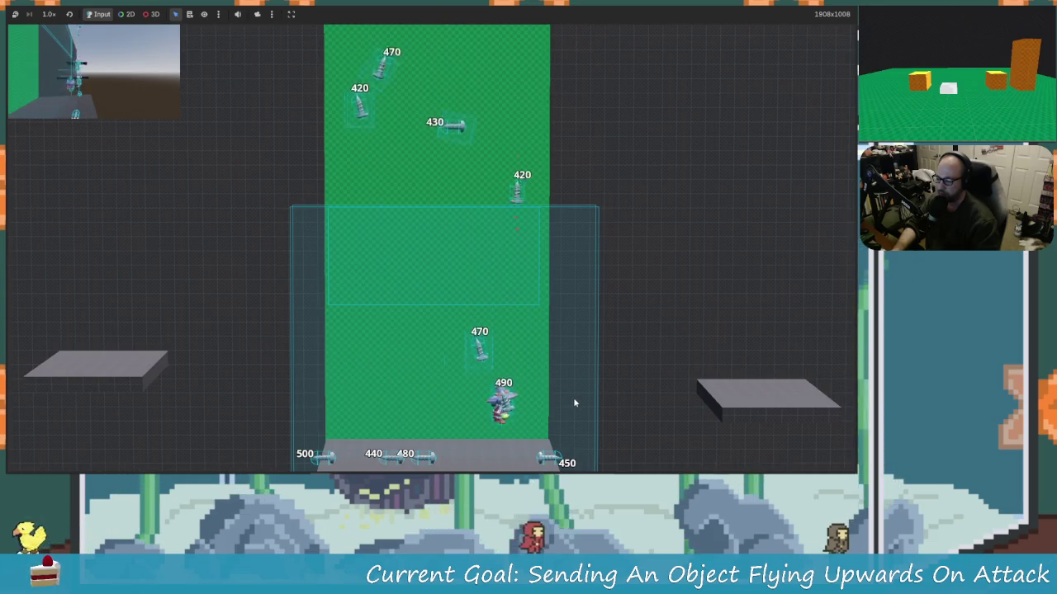
pyautogui.press('Left')
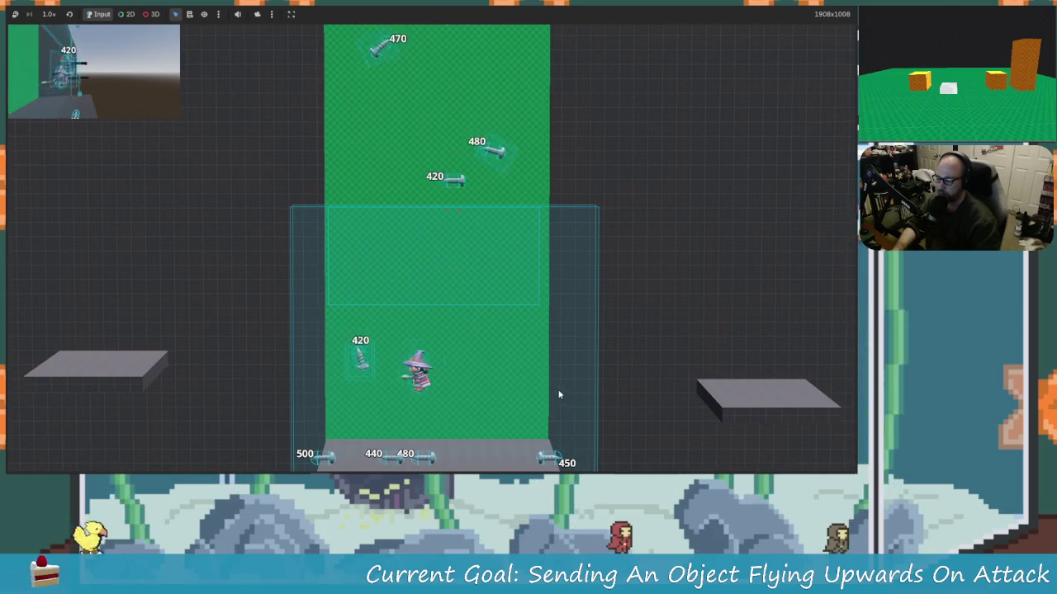
pyautogui.press('Right')
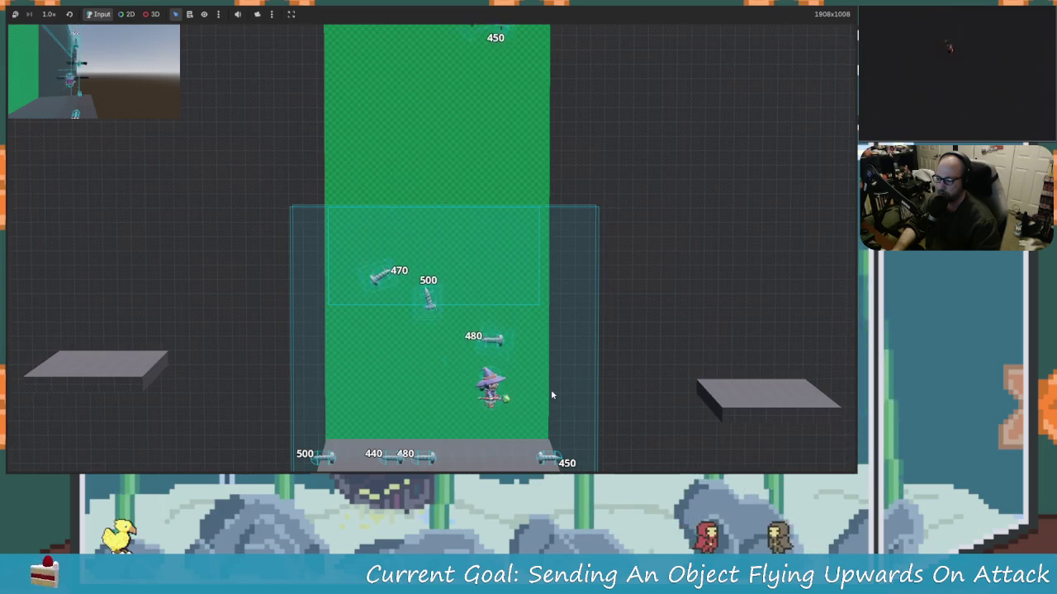
pyautogui.press('Left')
pyautogui.press('Right')
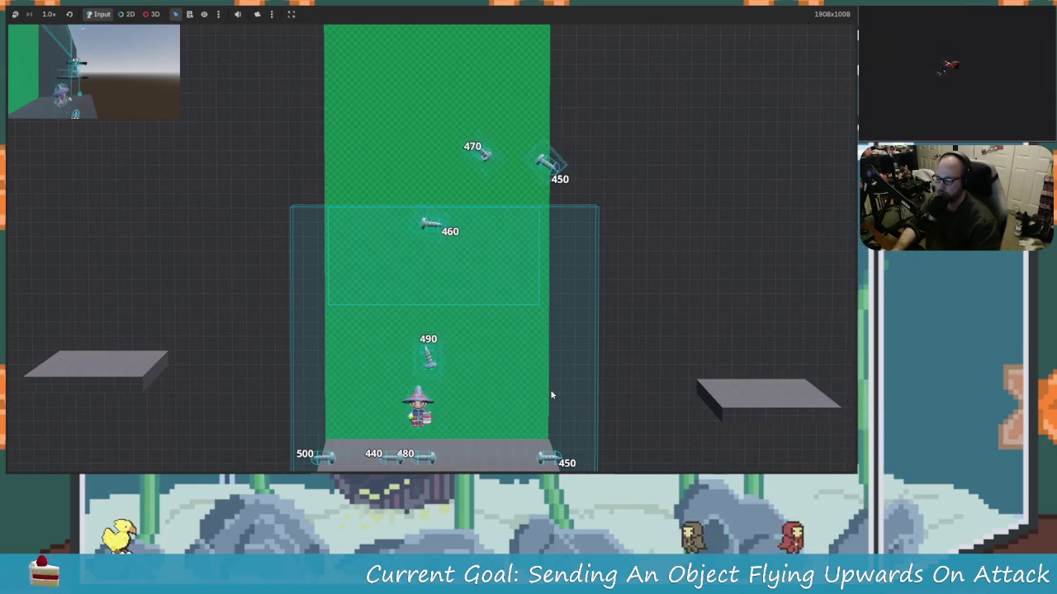
pyautogui.press('Right')
pyautogui.press('space')
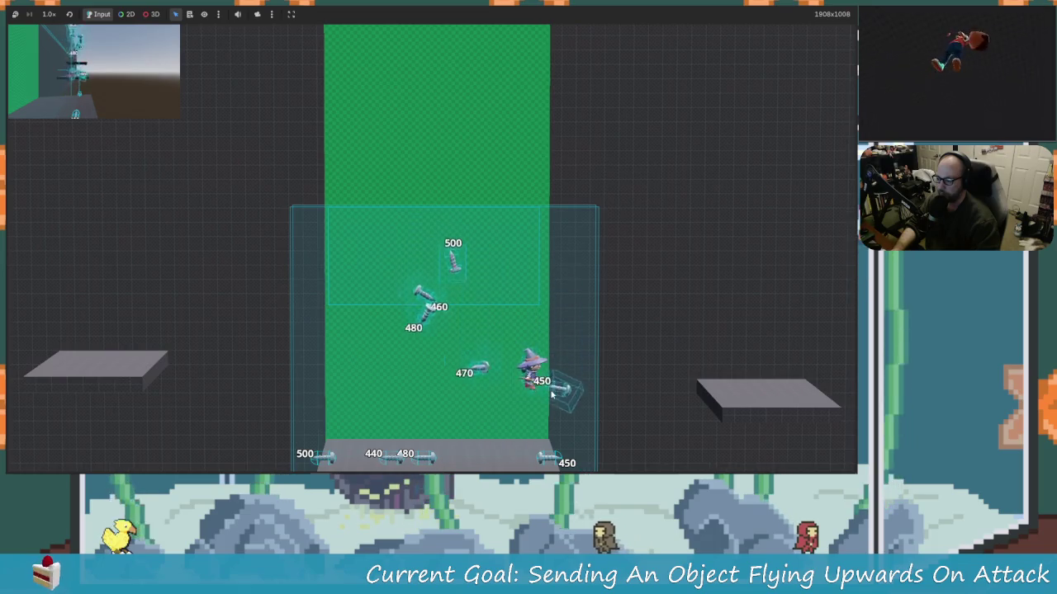
pyautogui.press('Left')
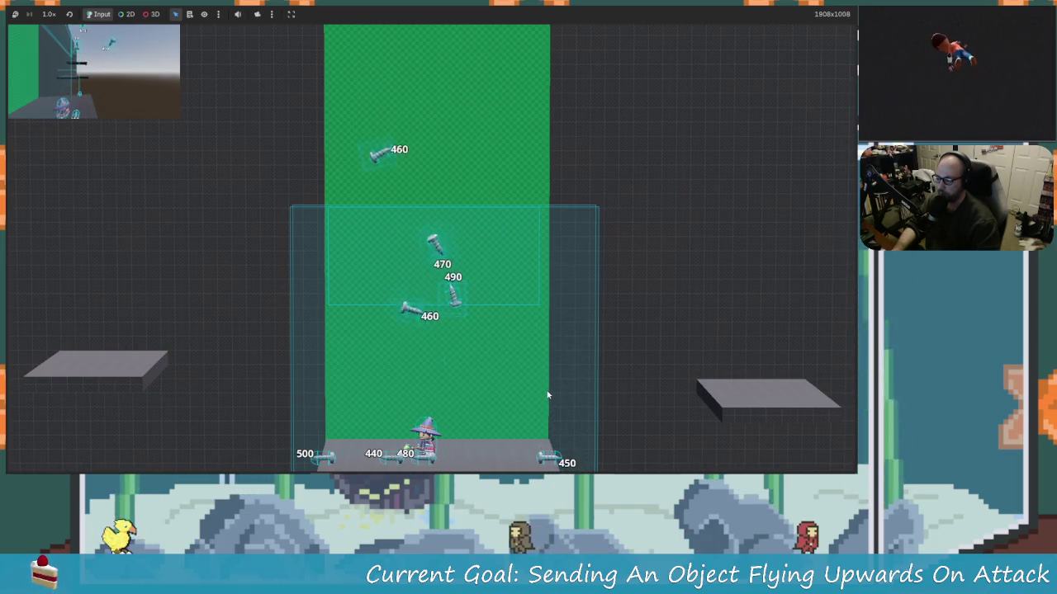
pyautogui.press('Left')
pyautogui.press('space')
pyautogui.press('Right')
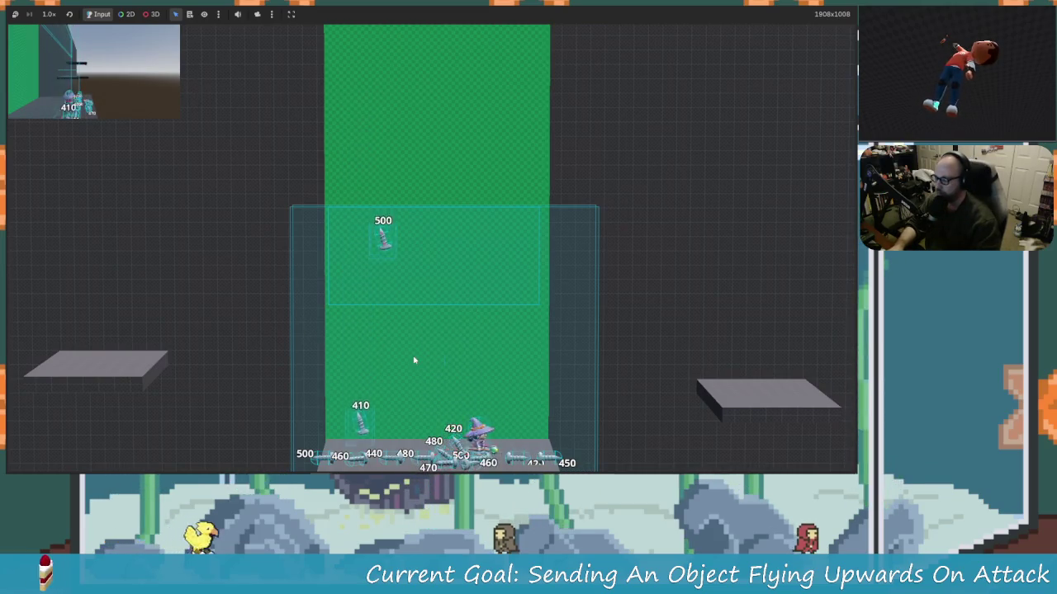
# - Move, jump and attack with the wizard to launch the 480, 500 and 470 screws upward
pyautogui.press('Left')
pyautogui.press('space')
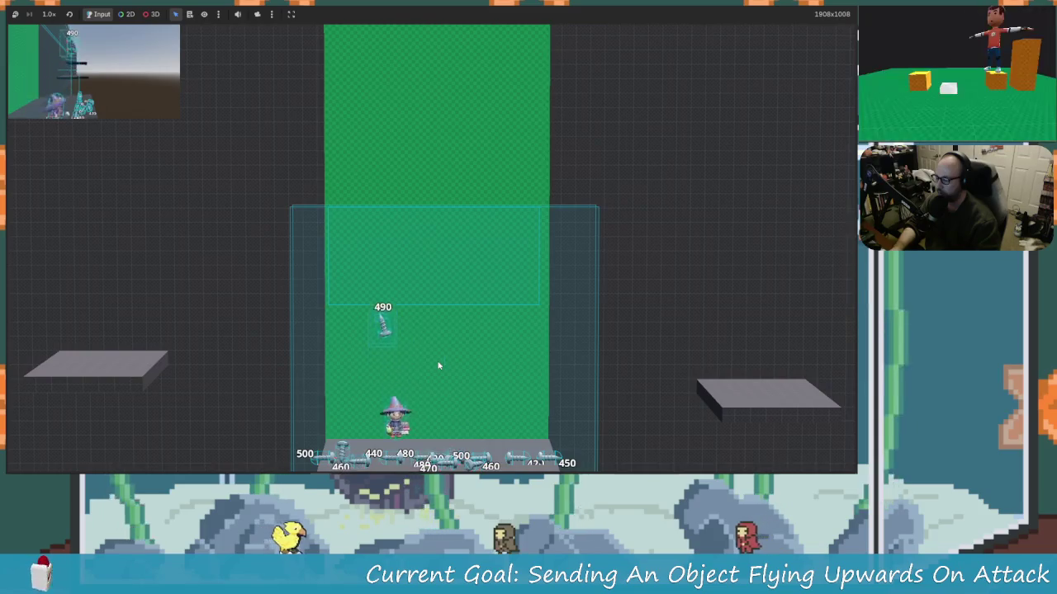
pyautogui.press('x')
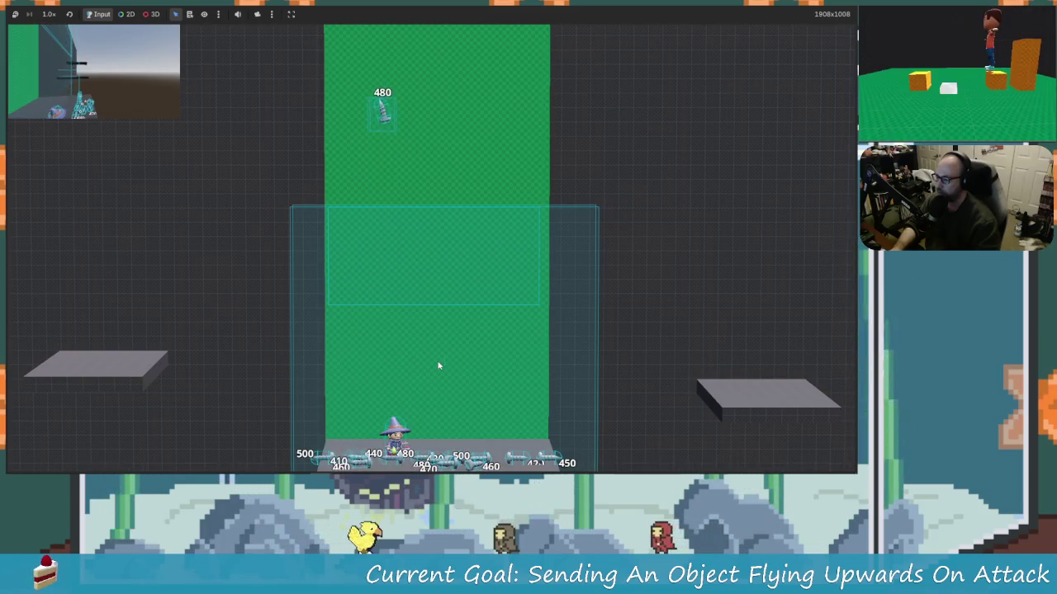
pyautogui.press('Right')
pyautogui.press('space')
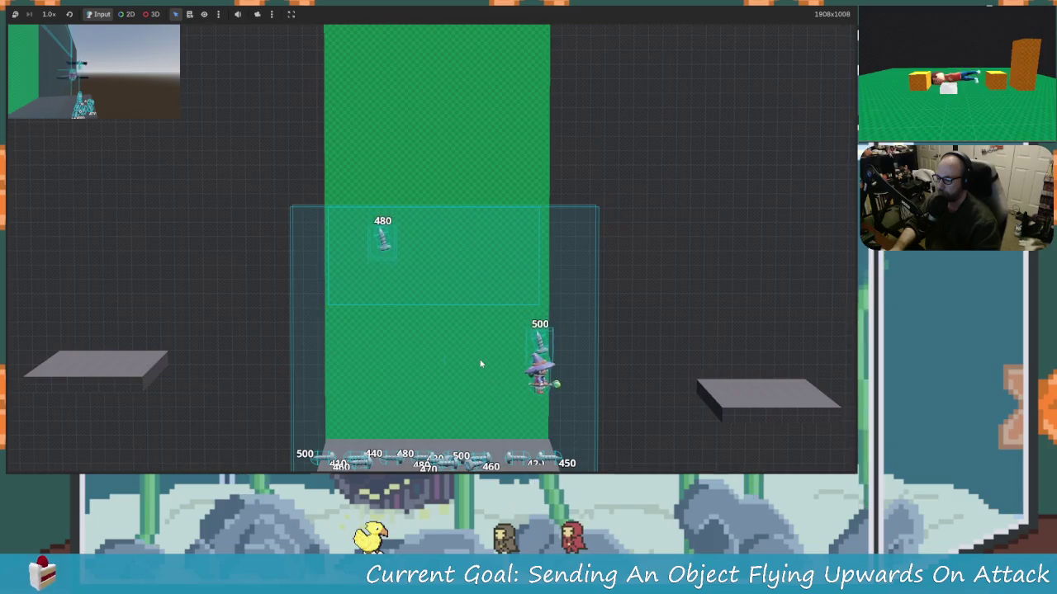
pyautogui.press('Left')
pyautogui.press('space')
pyautogui.press('x')
pyautogui.press('Right')
pyautogui.press('space')
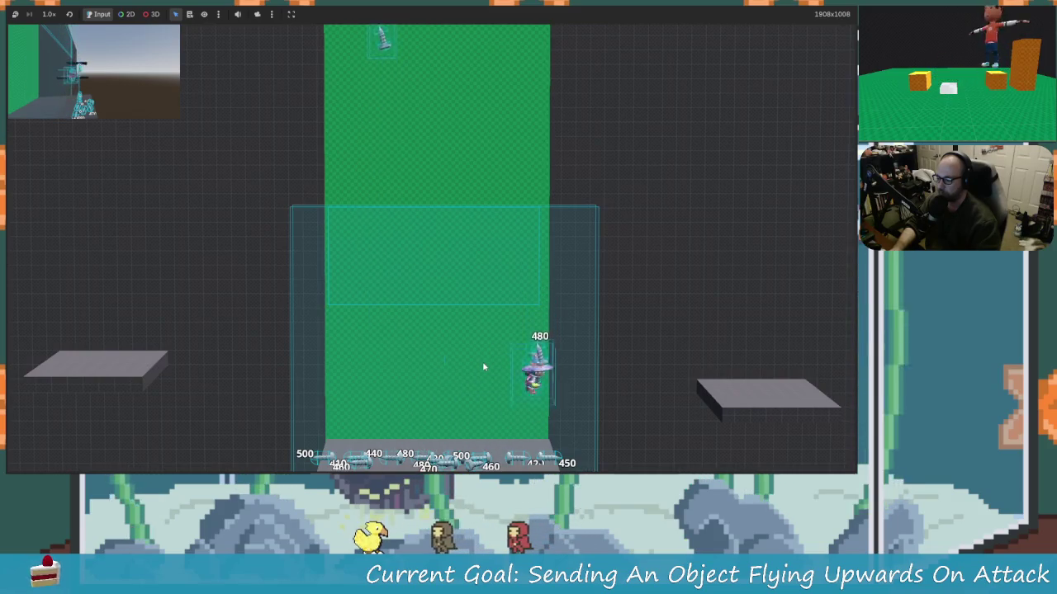
pyautogui.press('x')
pyautogui.press('Left')
pyautogui.press('space')
pyautogui.press('x')
pyautogui.press('Right')
pyautogui.press('space')
pyautogui.press('x')
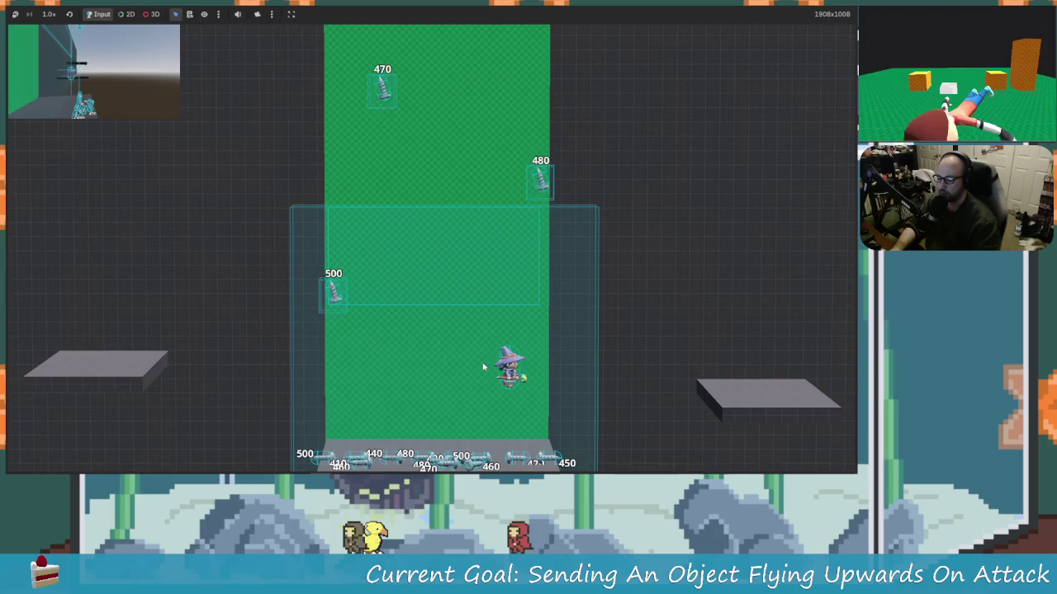
pyautogui.press('Left')
pyautogui.press('space')
pyautogui.press('x')
pyautogui.press('Right')
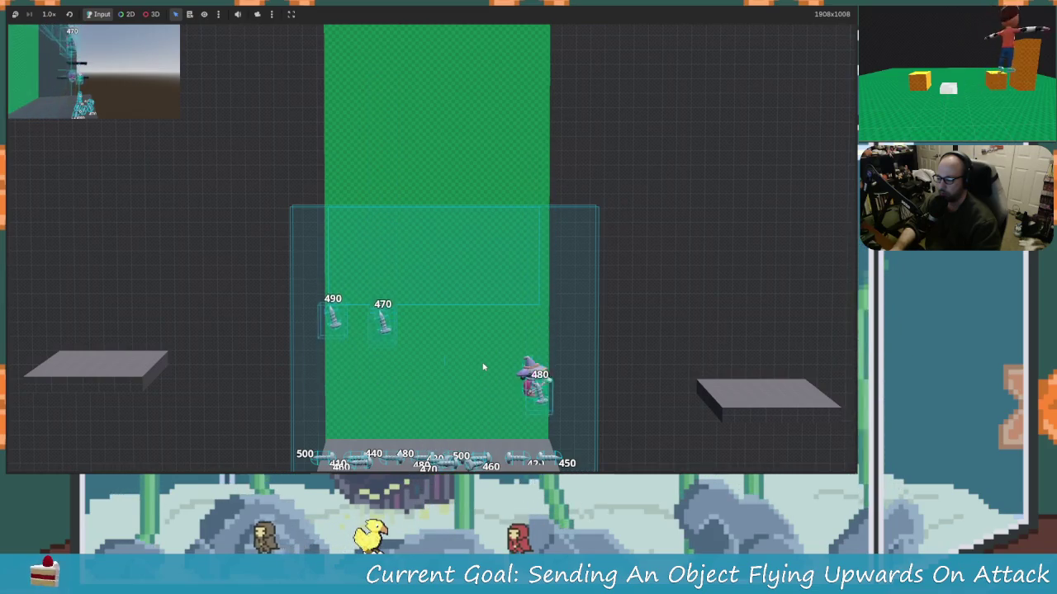
pyautogui.press('Left')
pyautogui.press('x')
pyautogui.press('Left')
pyautogui.press('space')
pyautogui.press('x')
pyautogui.press('x')
pyautogui.press('Right')
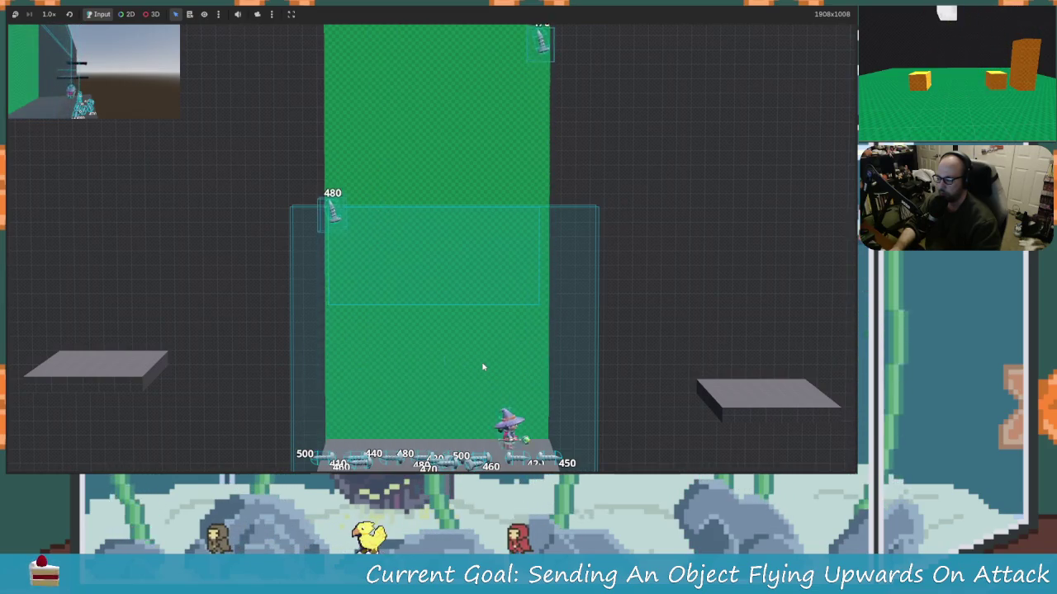
pyautogui.press('Left')
pyautogui.press('Right')
pyautogui.press('Left')
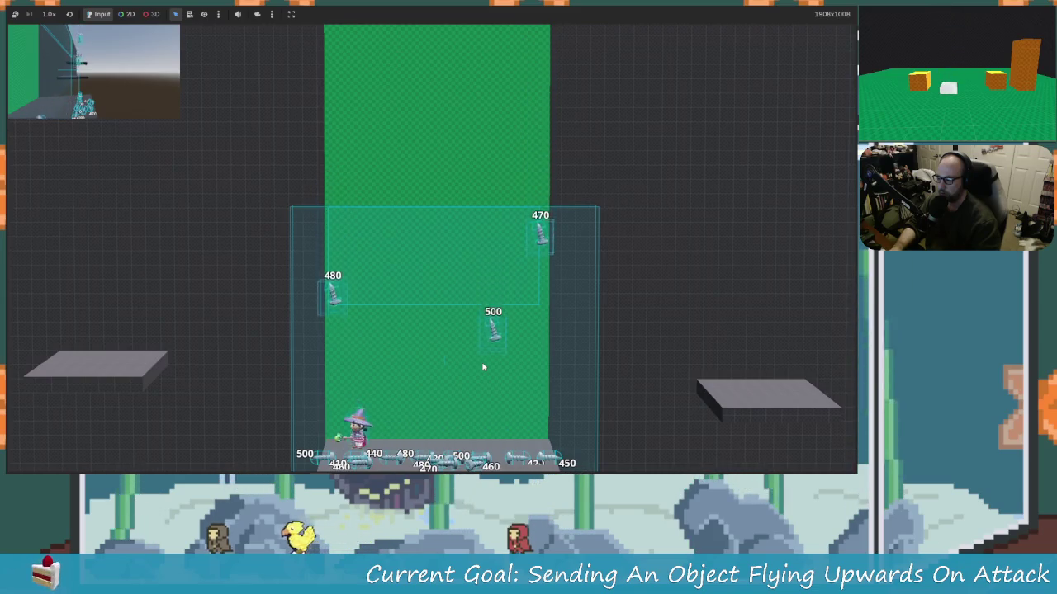
pyautogui.press('space')
pyautogui.press('Right')
pyautogui.press('x')
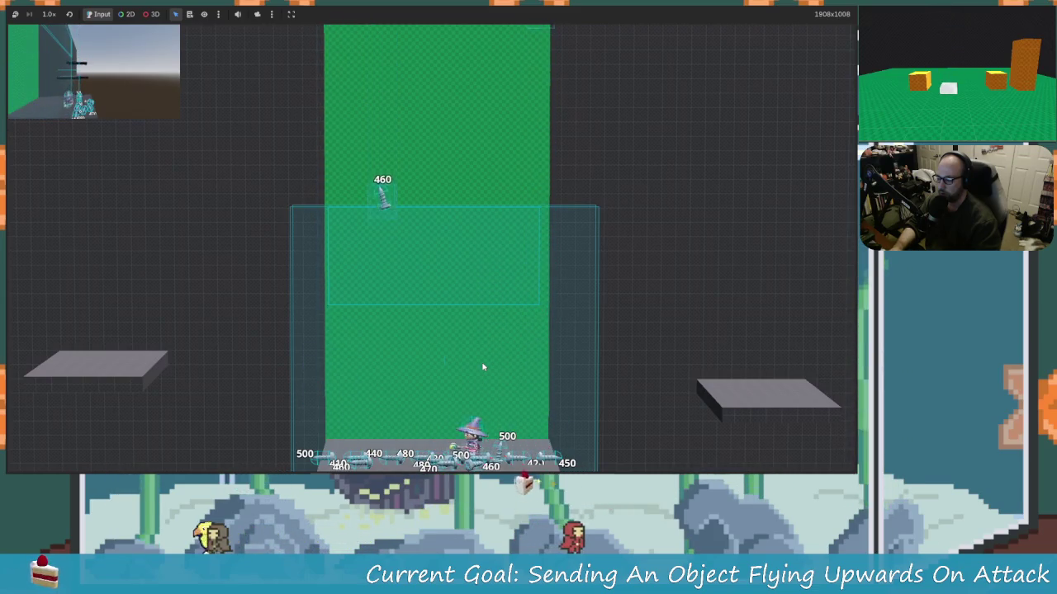
# - Keep hitting the airborne screws upward, then stop the game and save the scene
pyautogui.press('Left')
pyautogui.press('space')
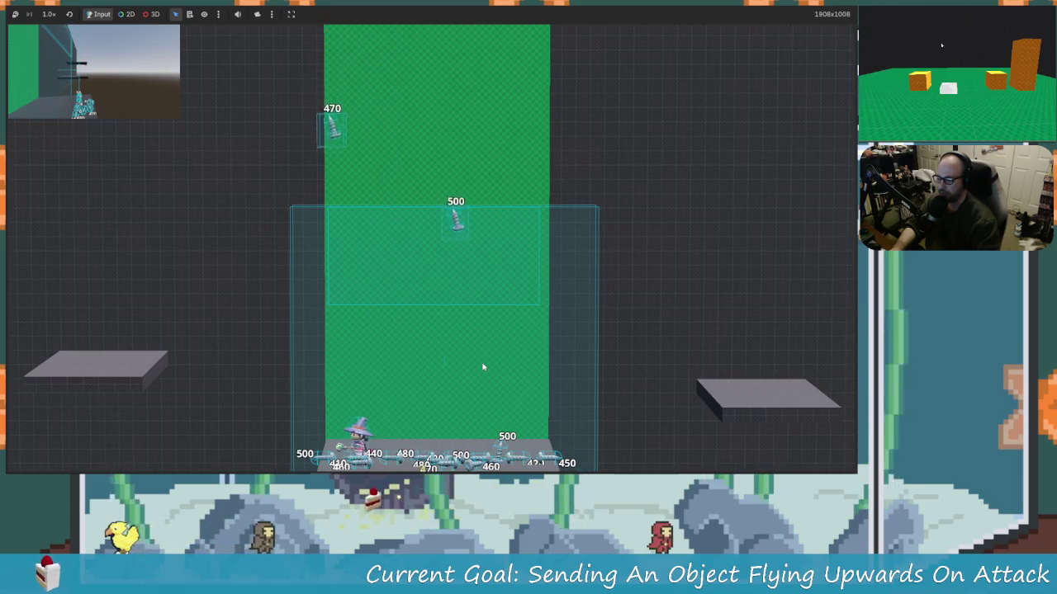
pyautogui.press('space')
pyautogui.press('Right')
pyautogui.press('Left')
pyautogui.press('space')
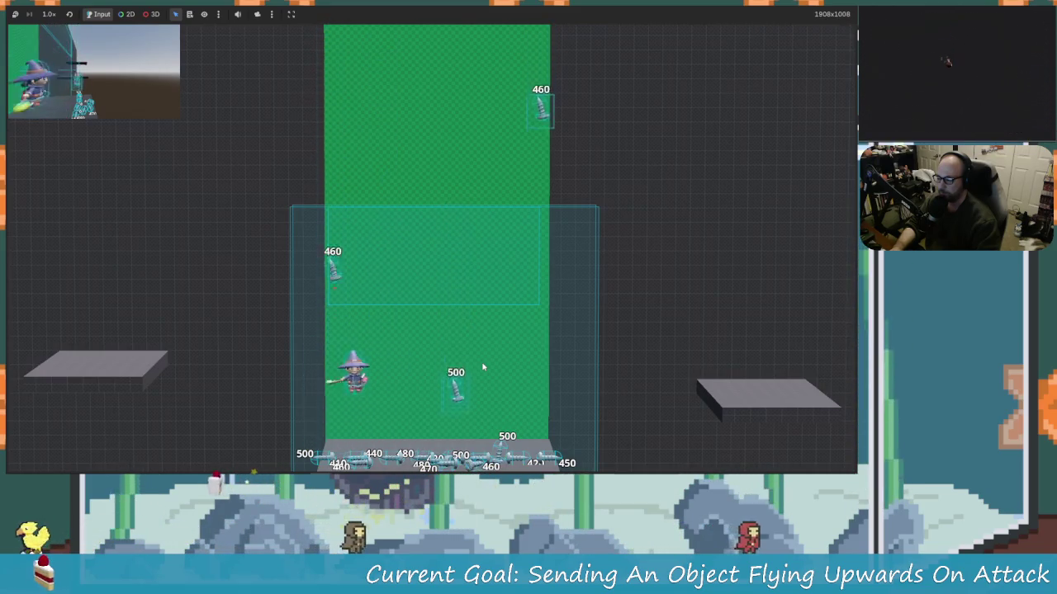
pyautogui.press('Right')
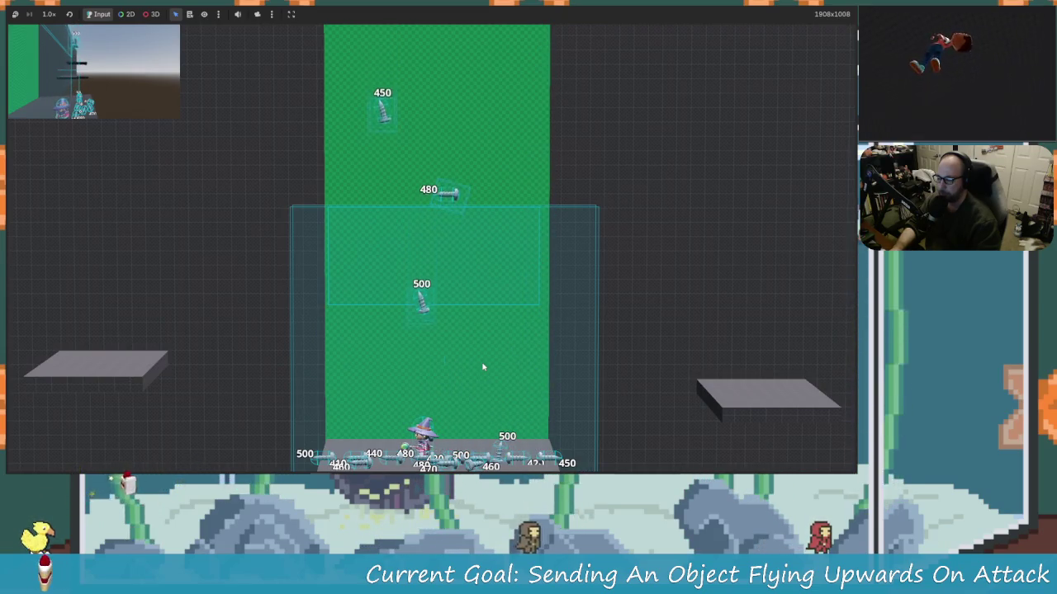
pyautogui.press('space')
pyautogui.press('Left')
pyautogui.press('space')
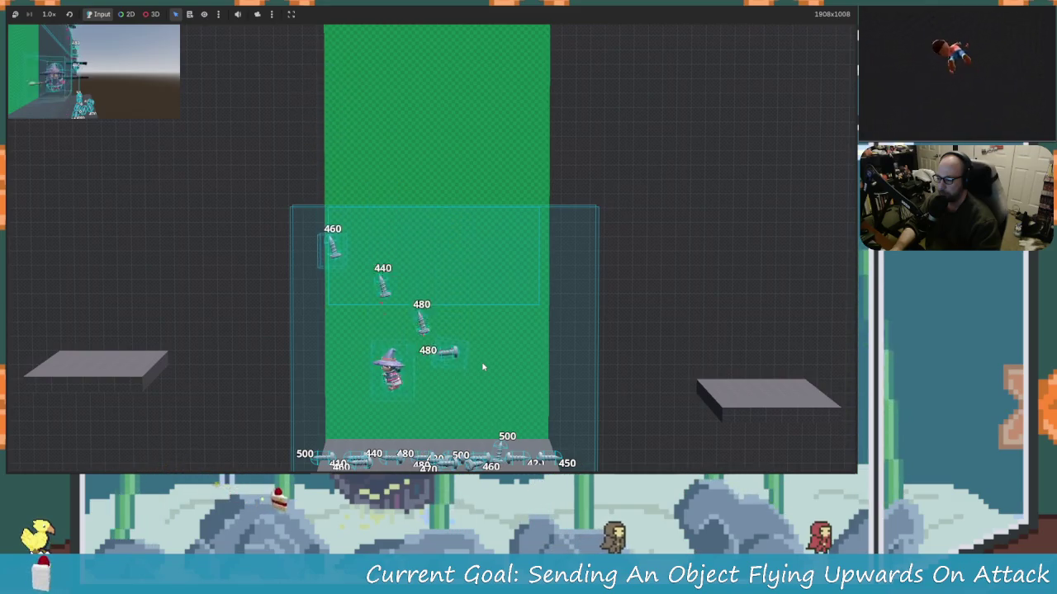
pyautogui.press('space')
pyautogui.press('Right')
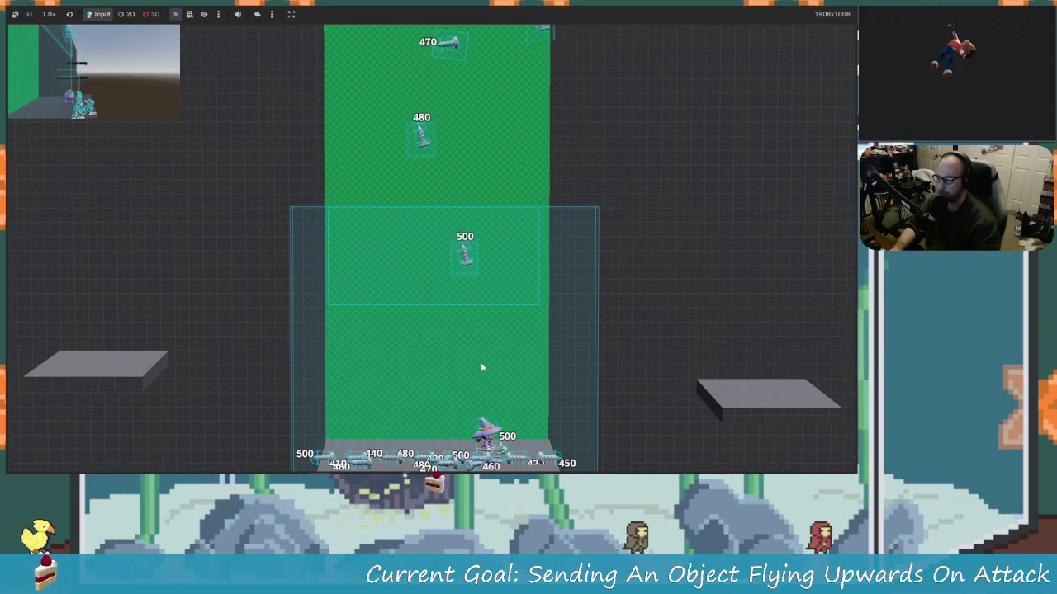
pyautogui.press('Left')
pyautogui.press('space')
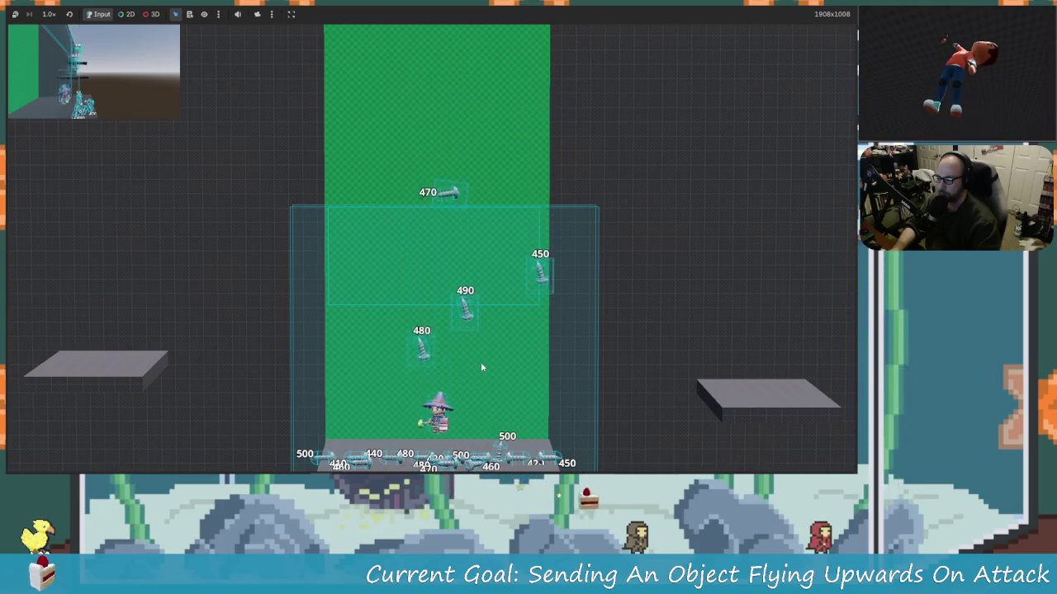
pyautogui.press('space')
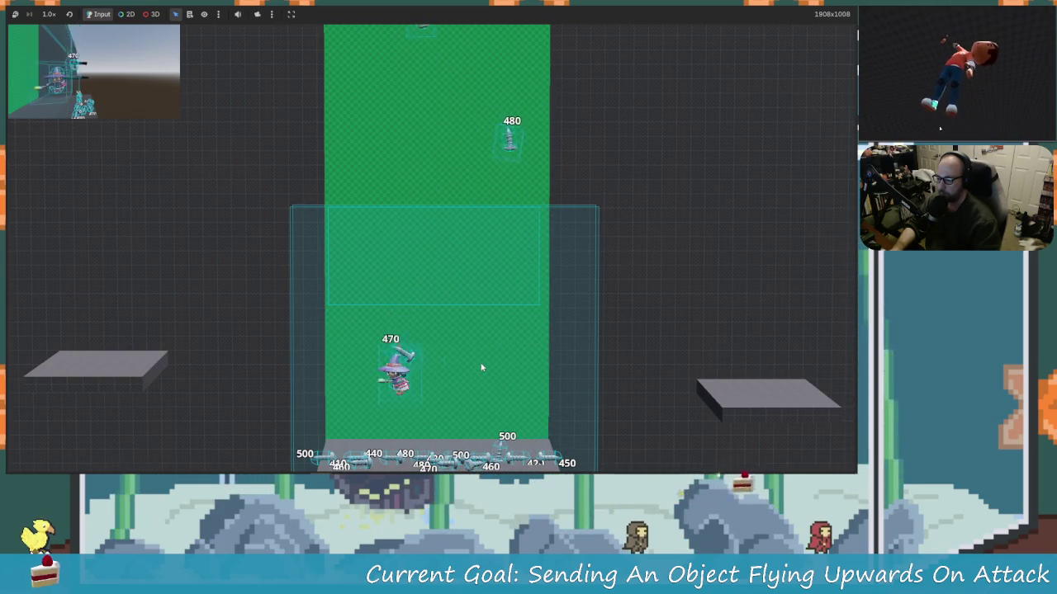
pyautogui.press('space')
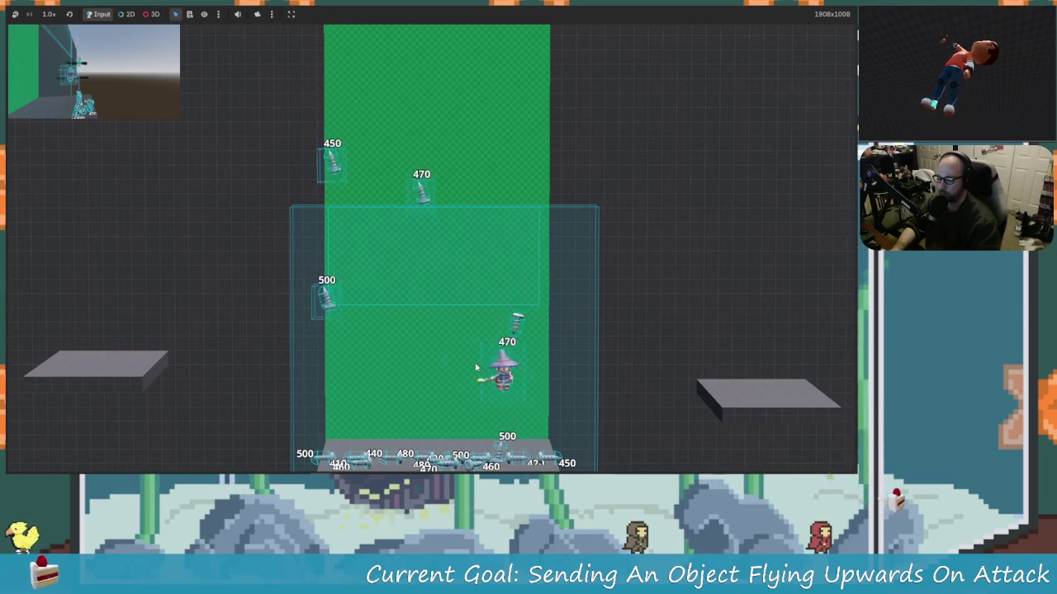
pyautogui.press('Left')
pyautogui.press('space')
pyautogui.press('Right')
pyautogui.press('Left')
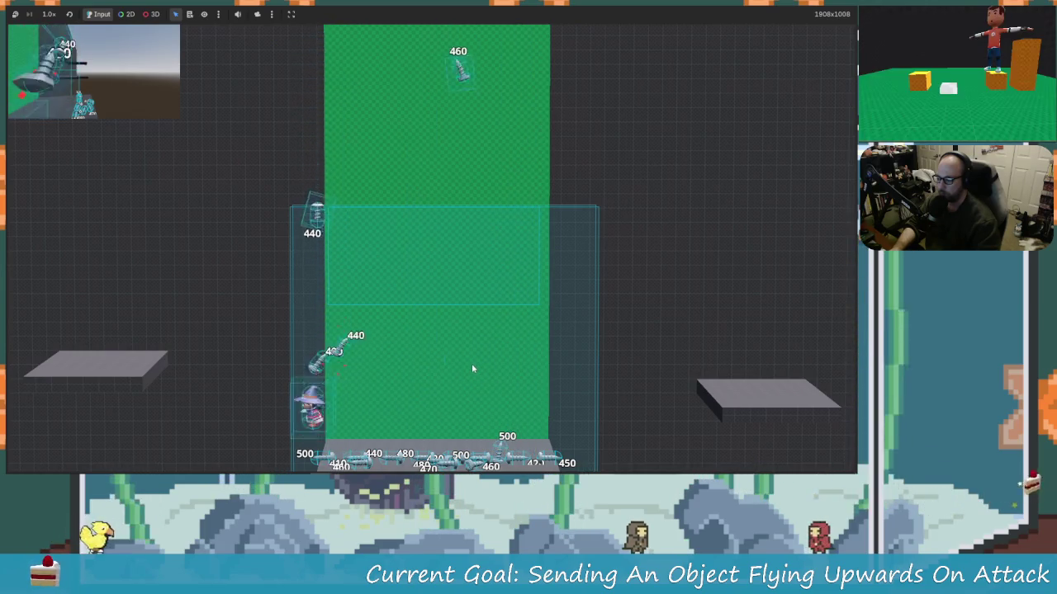
pyautogui.press('space')
pyautogui.press('space')
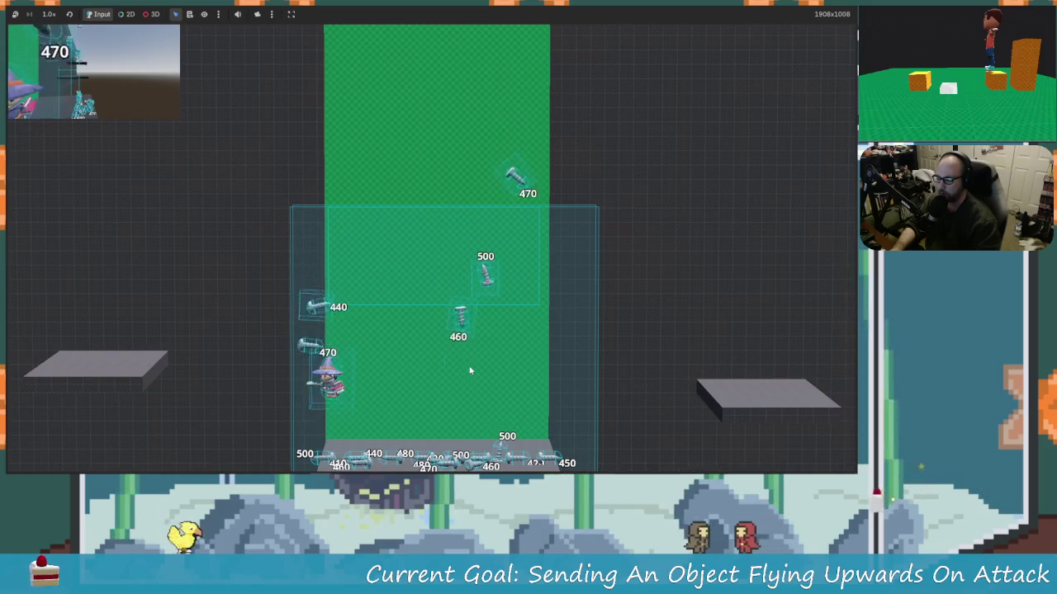
pyautogui.press('Right')
pyautogui.press('Right')
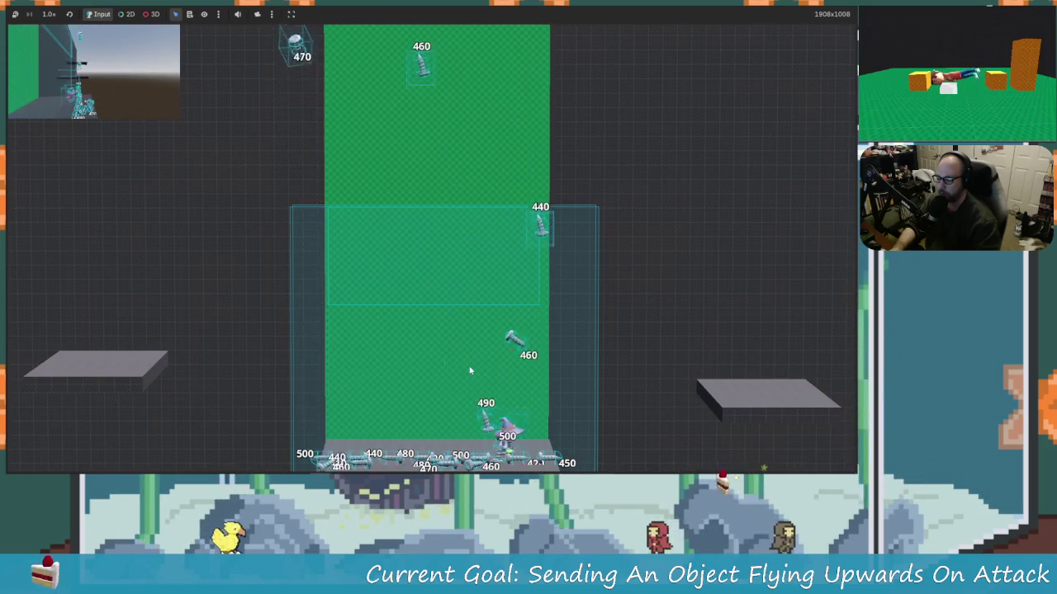
pyautogui.press('space')
pyautogui.press('Left')
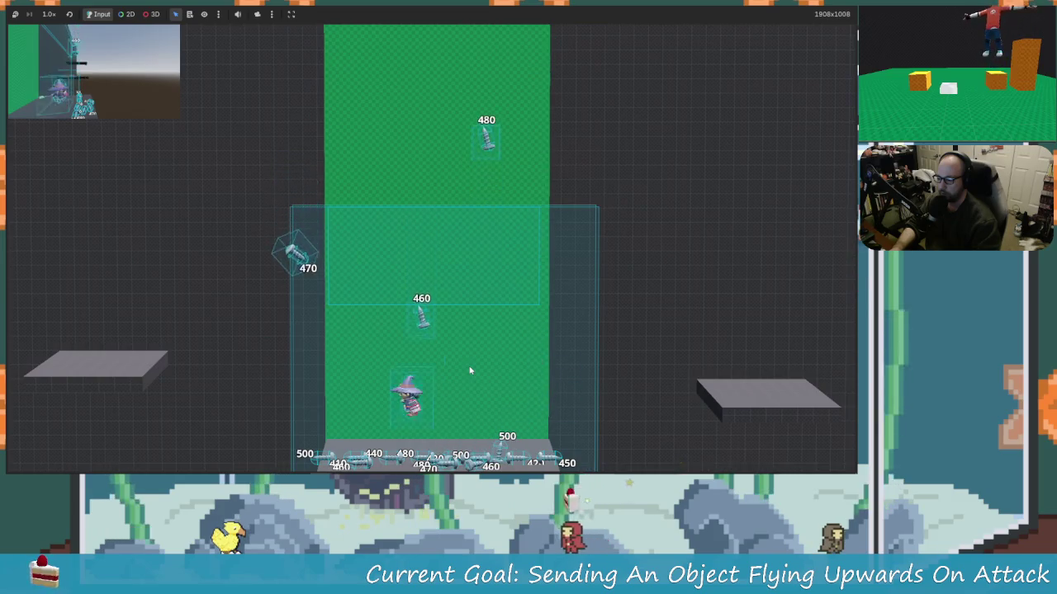
pyautogui.press('Right')
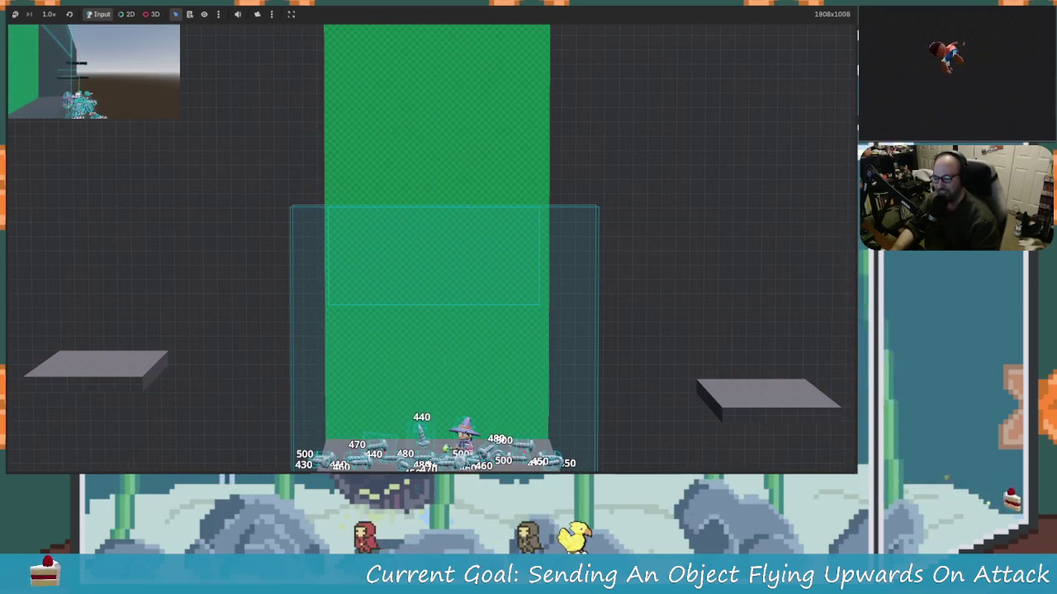
pyautogui.press('F8')
pyautogui.hotkey('ctrl', 's')
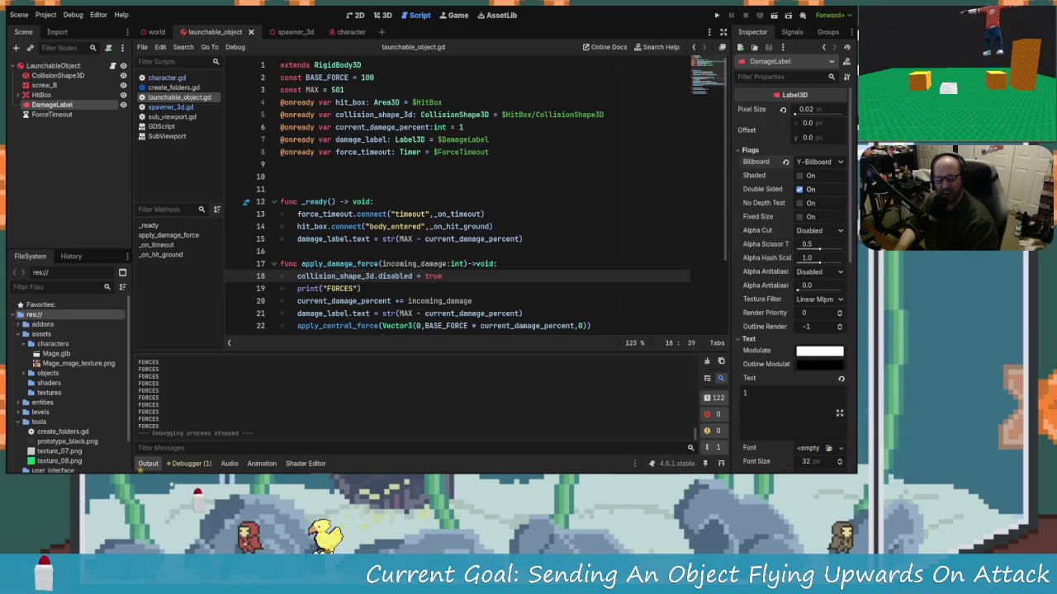
# - Review launchable_object.gd's apply_damage_force, _on_timeout and _on_hit_ground code
pyautogui.click(437, 190)
pyautogui.scroll(-2, 438, 231)
pyautogui.scroll(2, 439, 239)
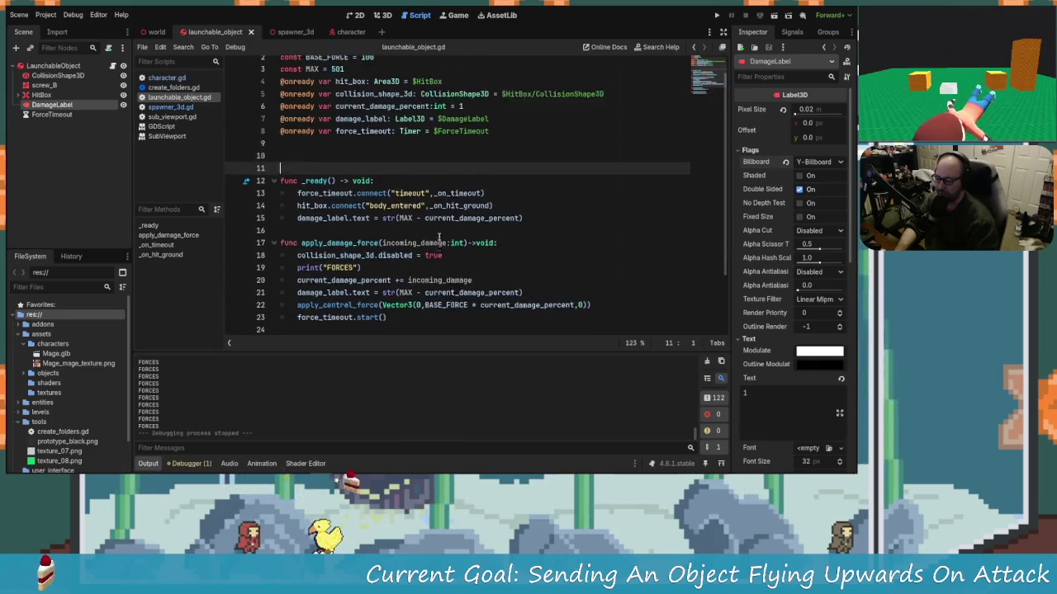
pyautogui.scroll(-3, 417, 242)
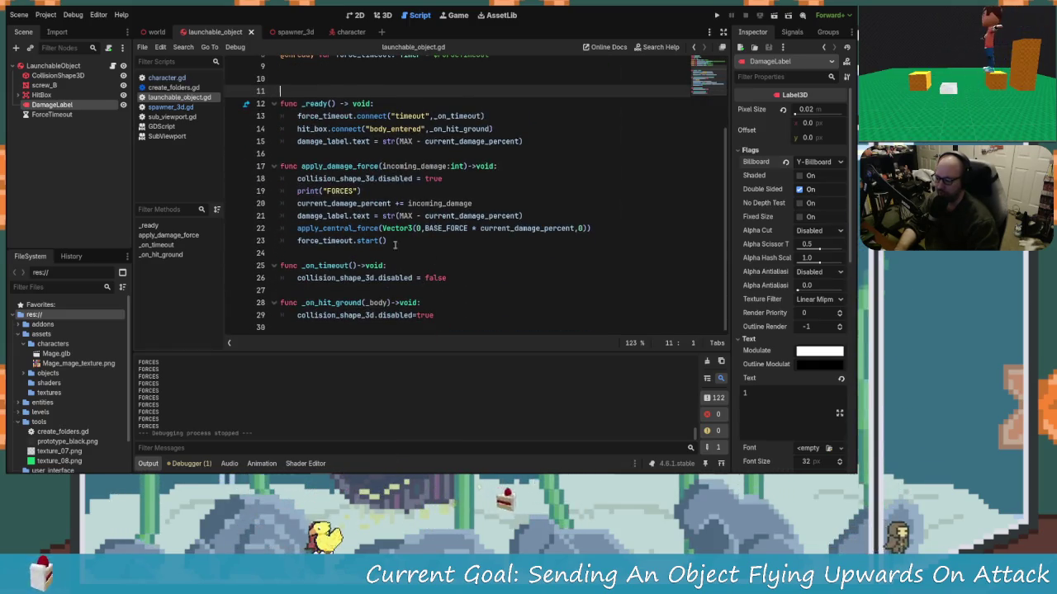
pyautogui.scroll(1, 401, 239)
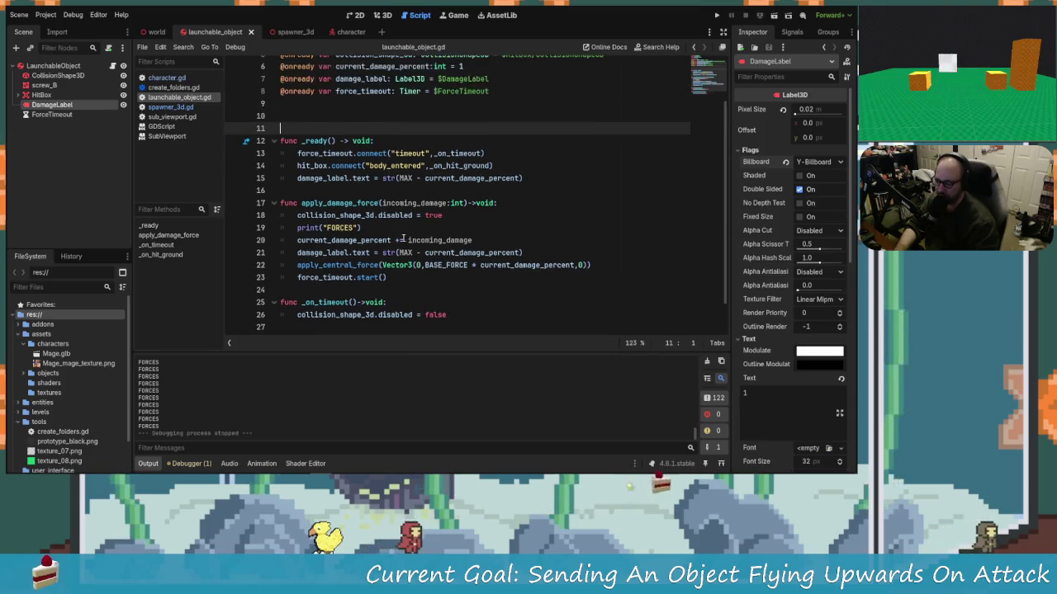
pyautogui.scroll(-1, 403, 240)
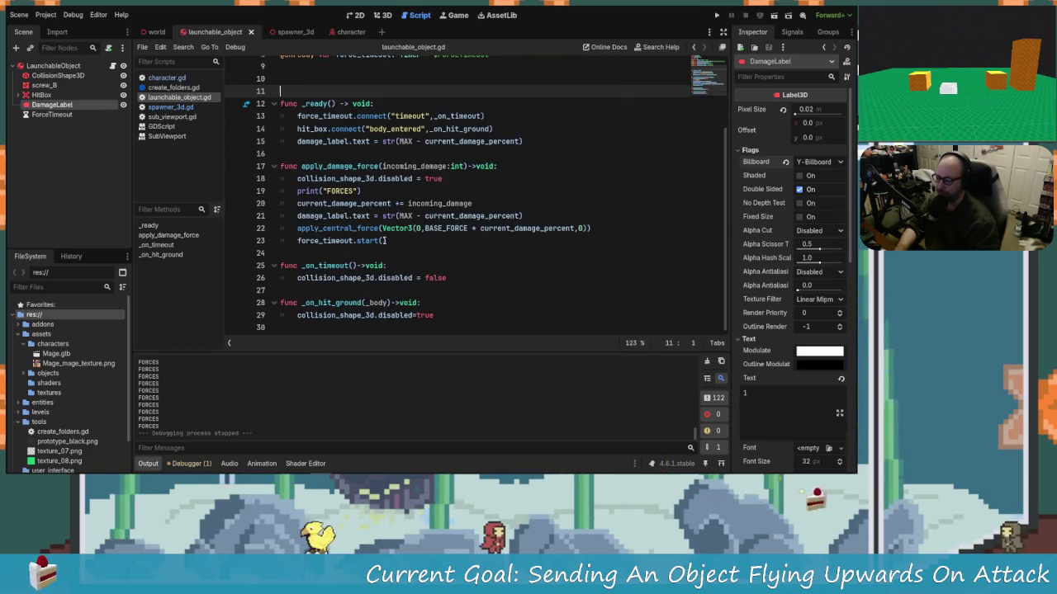
# - Hide the DamageLabel node and run the game, jumping the wizard off the platform
pyautogui.click(123, 105)
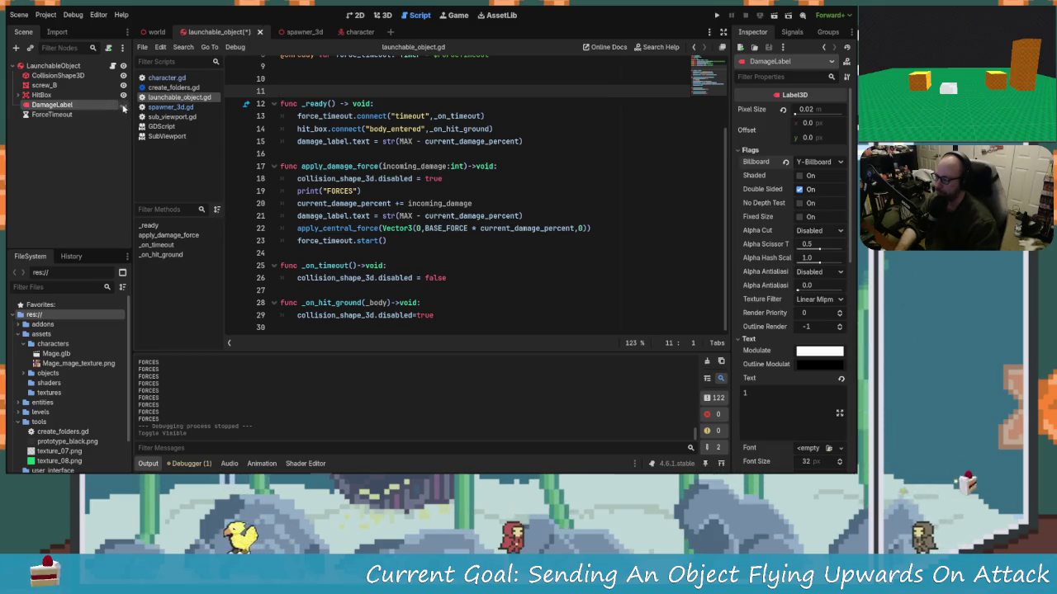
pyautogui.press('F5')
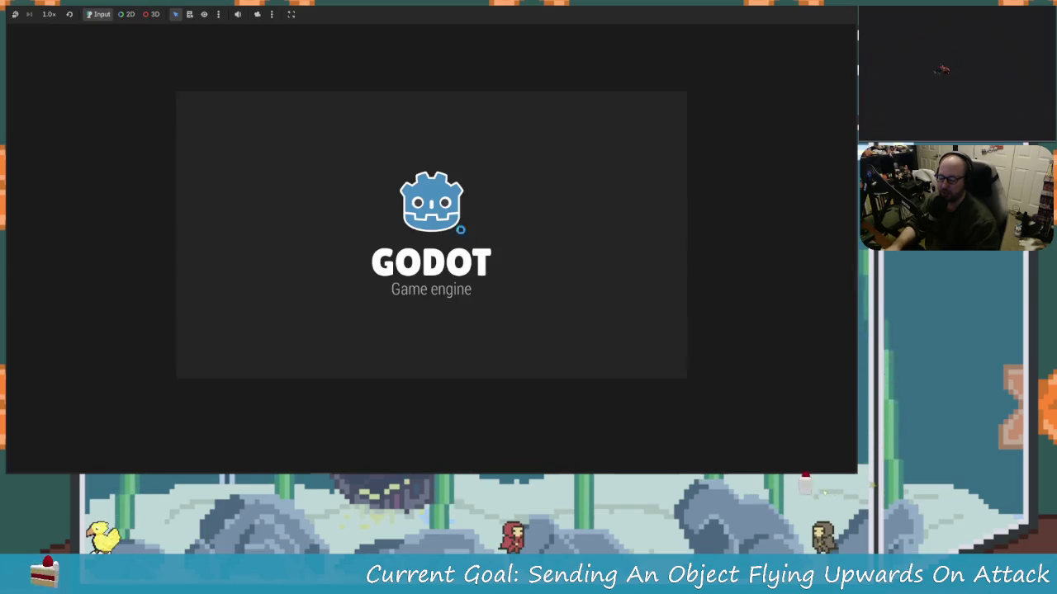
pyautogui.press('space')
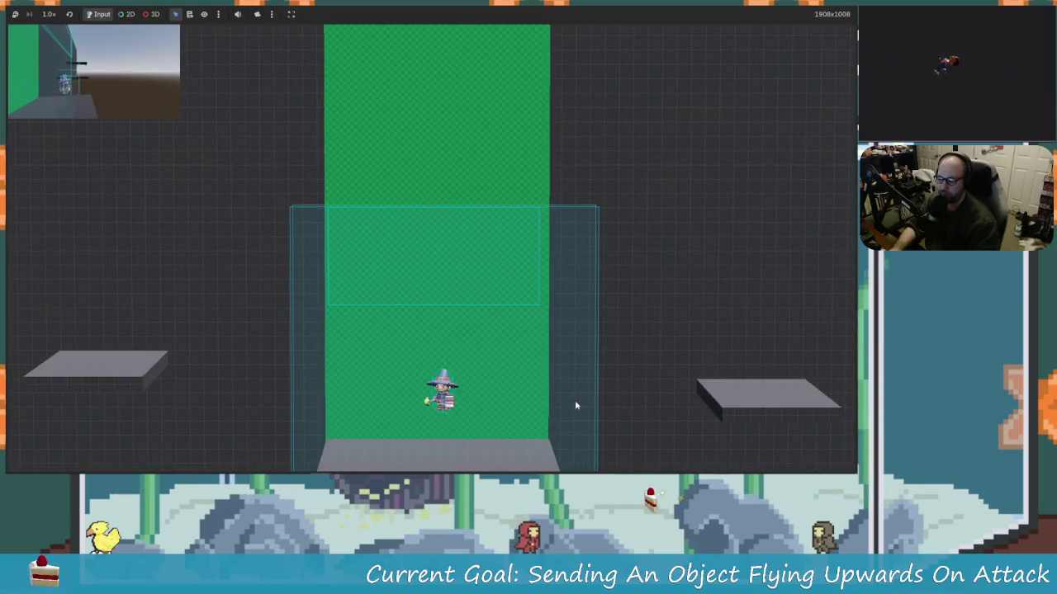
pyautogui.press('Right')
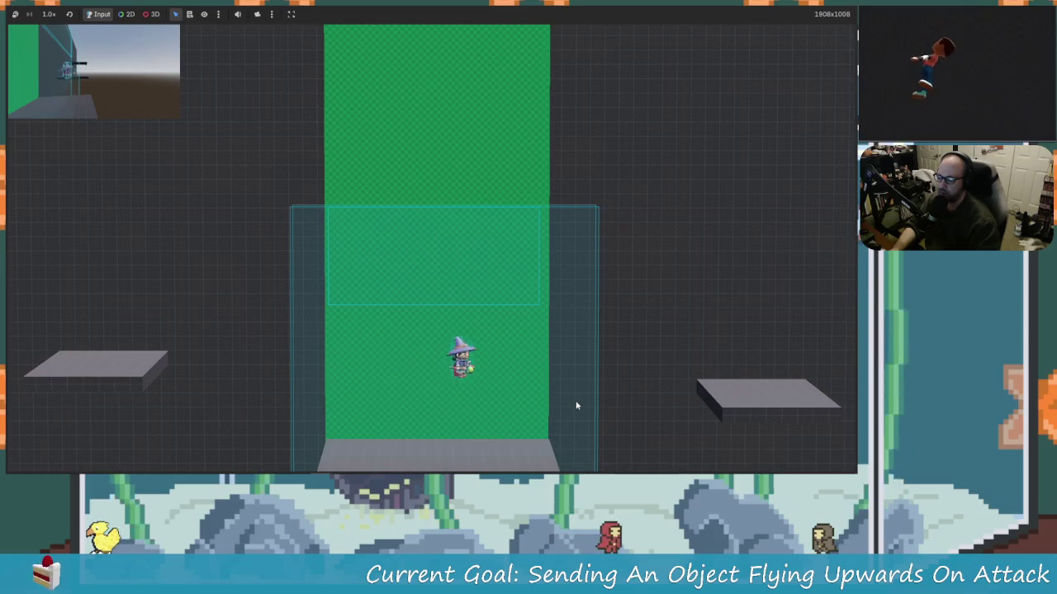
pyautogui.press('Left')
pyautogui.press('Right')
pyautogui.press('space')
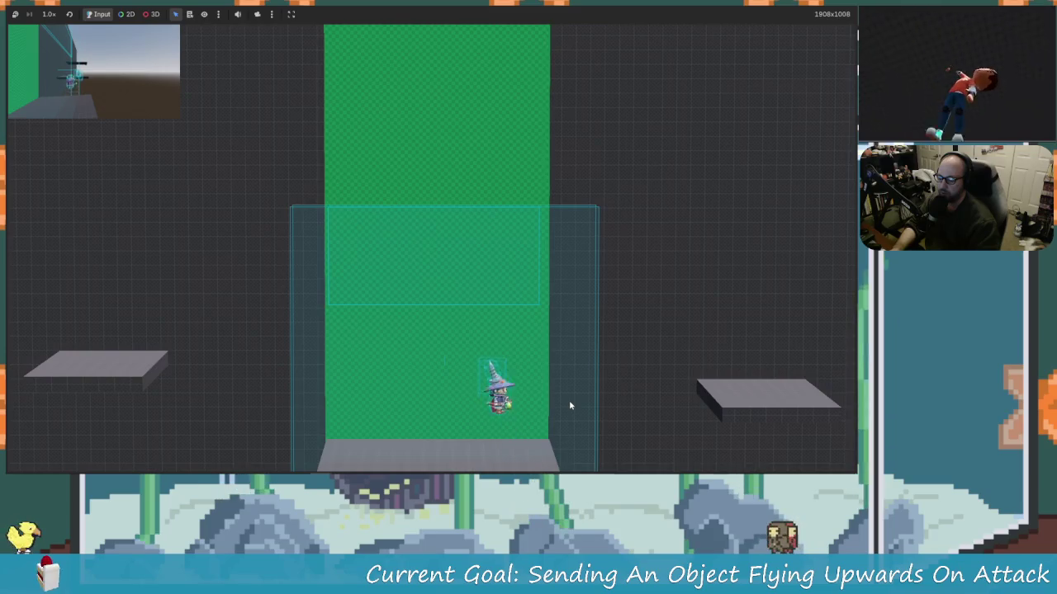
# - Attack the screws to launch them upward, confirming no damage numbers appear
pyautogui.press('Left')
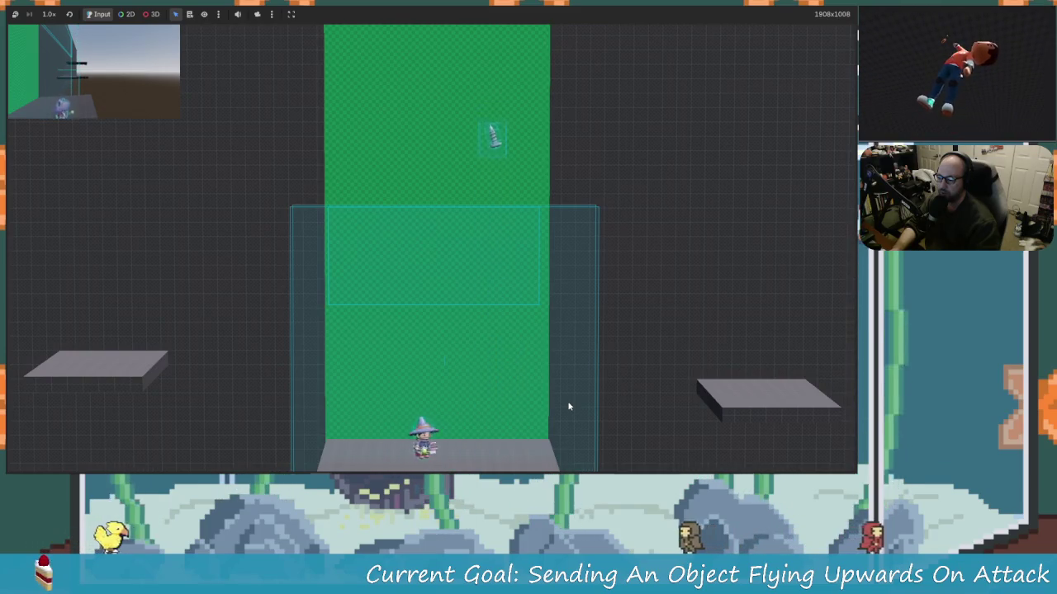
pyautogui.press('Right')
pyautogui.press('Right')
pyautogui.press('space')
pyautogui.press('Left')
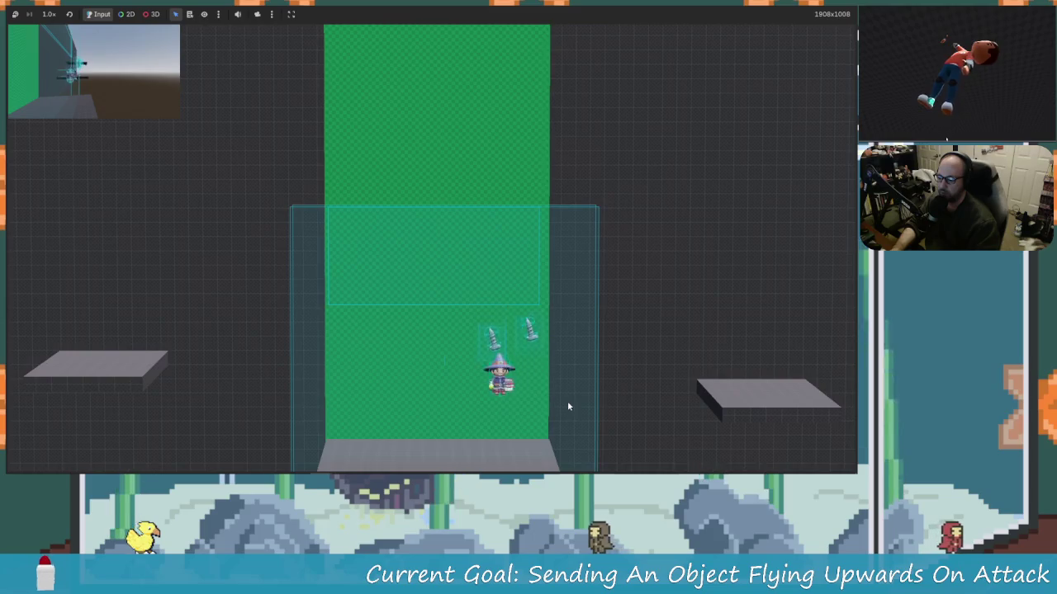
pyautogui.press('Right')
pyautogui.press('space')
pyautogui.press('Left')
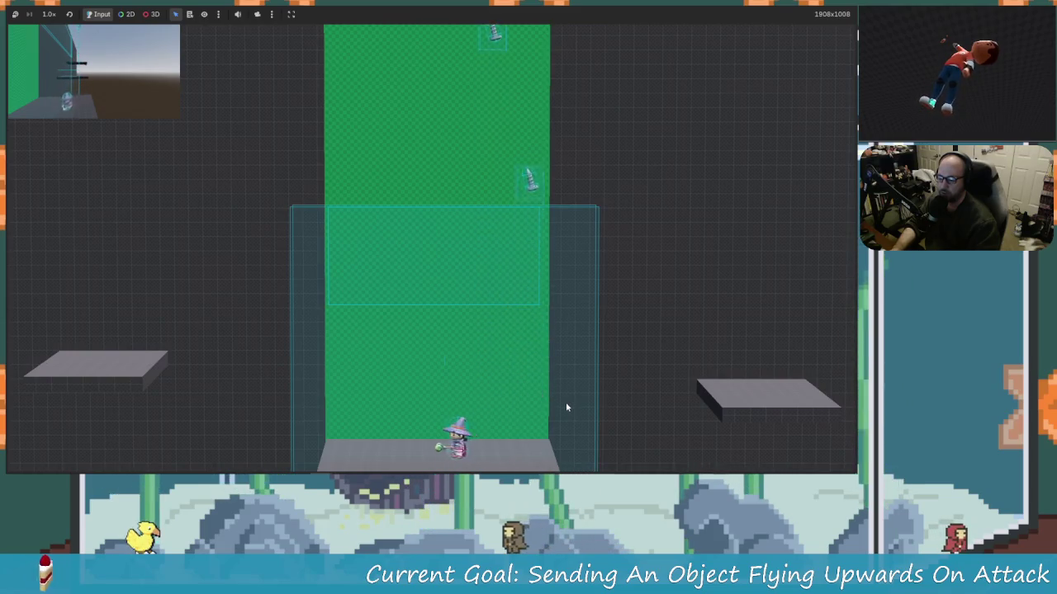
pyautogui.press('Right')
pyautogui.press('Left')
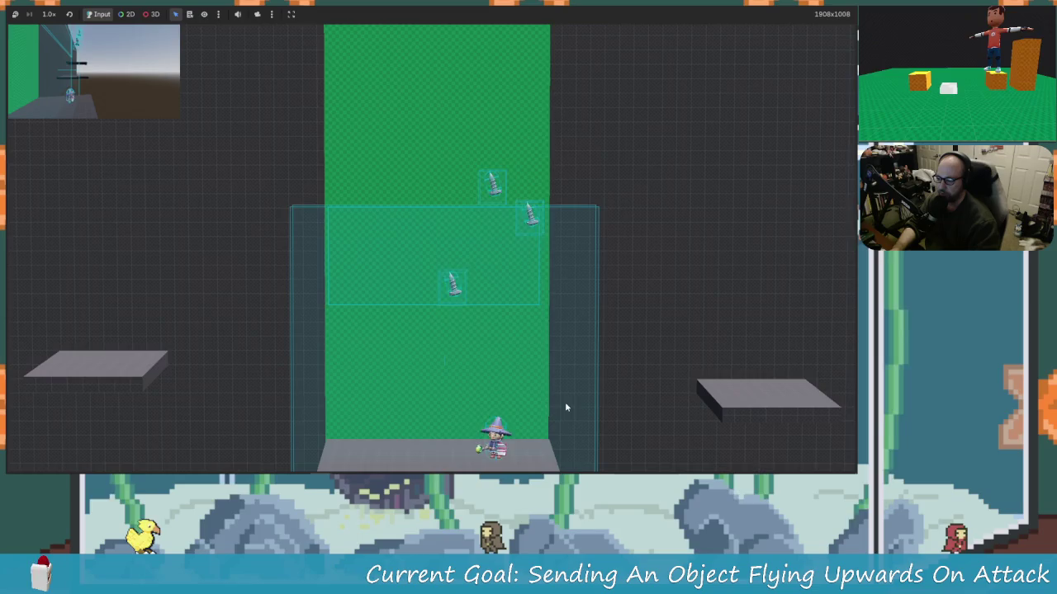
pyautogui.press('Right')
pyautogui.press('space')
pyautogui.press('Left')
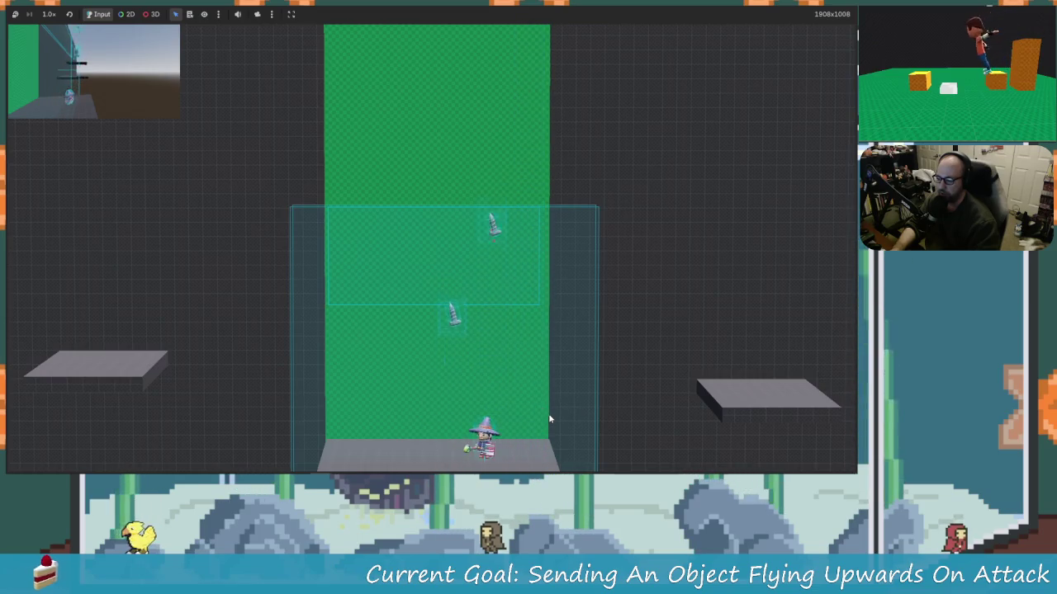
pyautogui.press('space')
pyautogui.press('Right')
pyautogui.press('Left')
pyautogui.press('space')
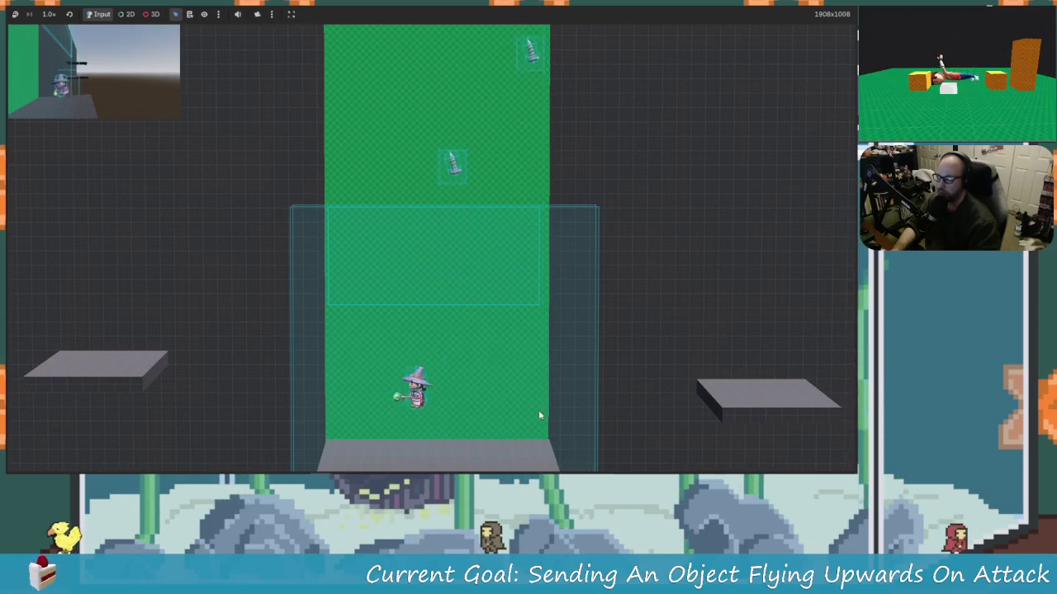
pyautogui.press('Right')
pyautogui.press('Right')
pyautogui.press('space')
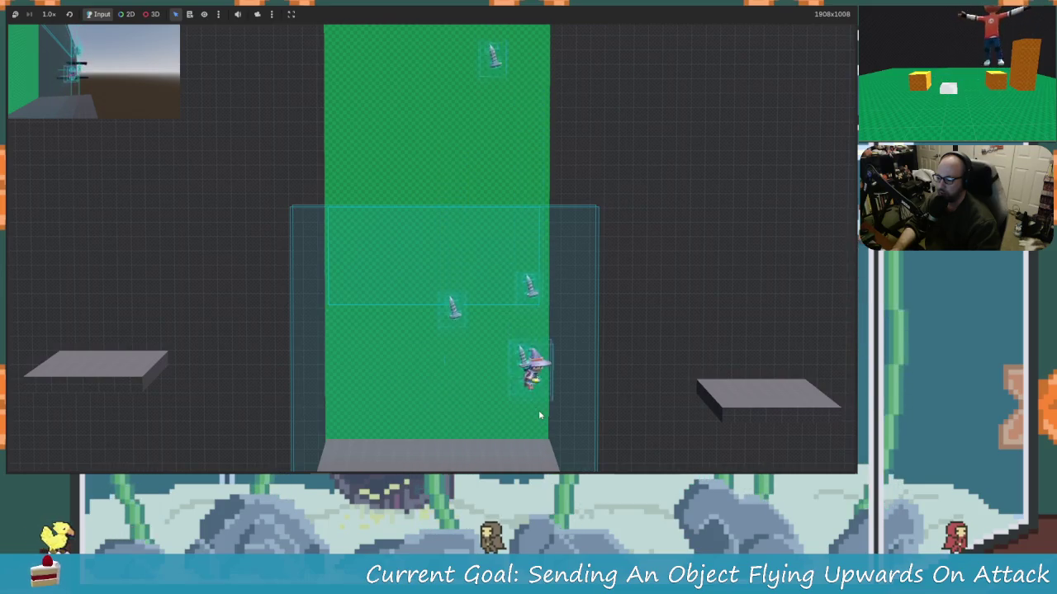
pyautogui.press('Left')
pyautogui.press('Left')
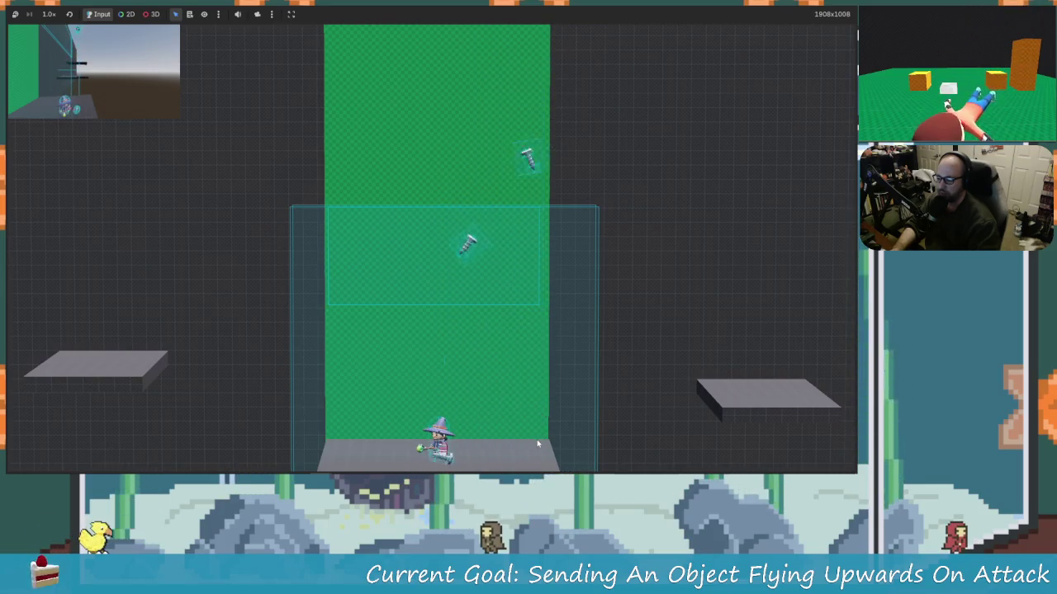
pyautogui.press('Right')
pyautogui.press('space')
pyautogui.press('Right')
# - Keep knocking the falling screws upward, then stop the game
pyautogui.press('space')
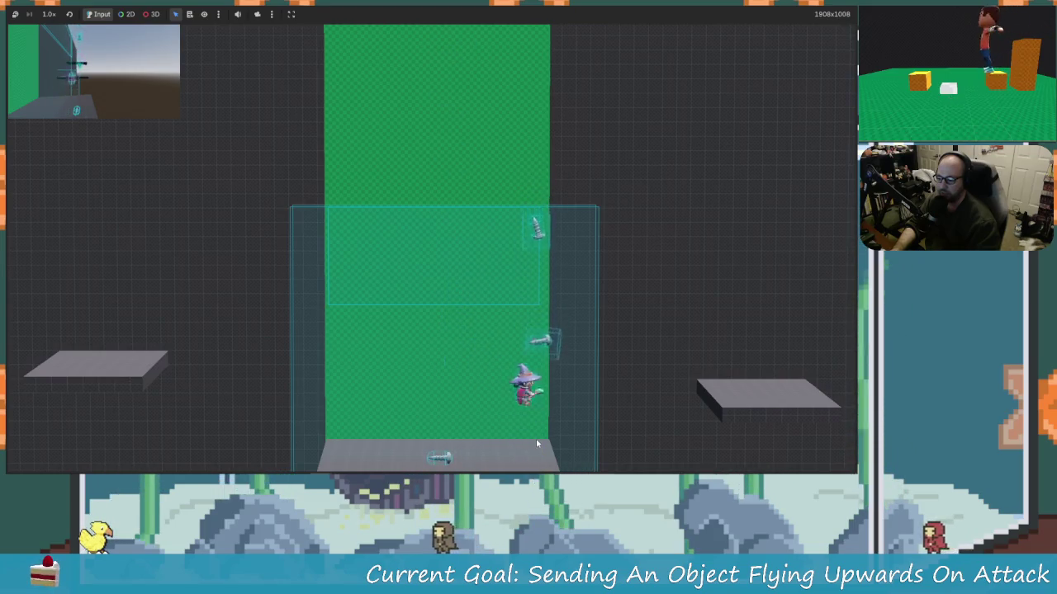
pyautogui.press('Left')
pyautogui.press('Right')
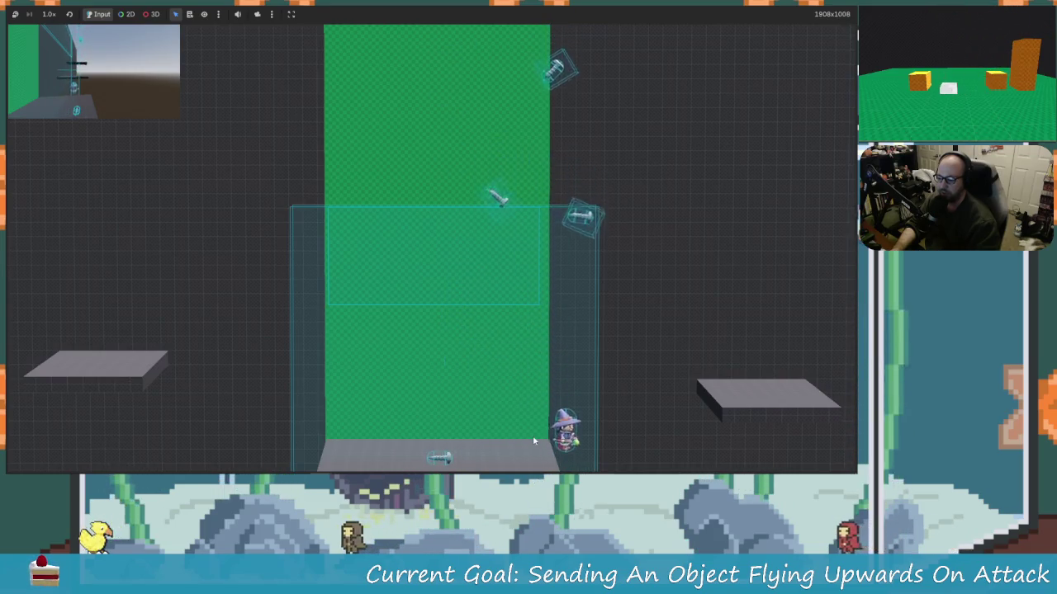
pyautogui.press('space')
pyautogui.press('Left')
pyautogui.press('Right')
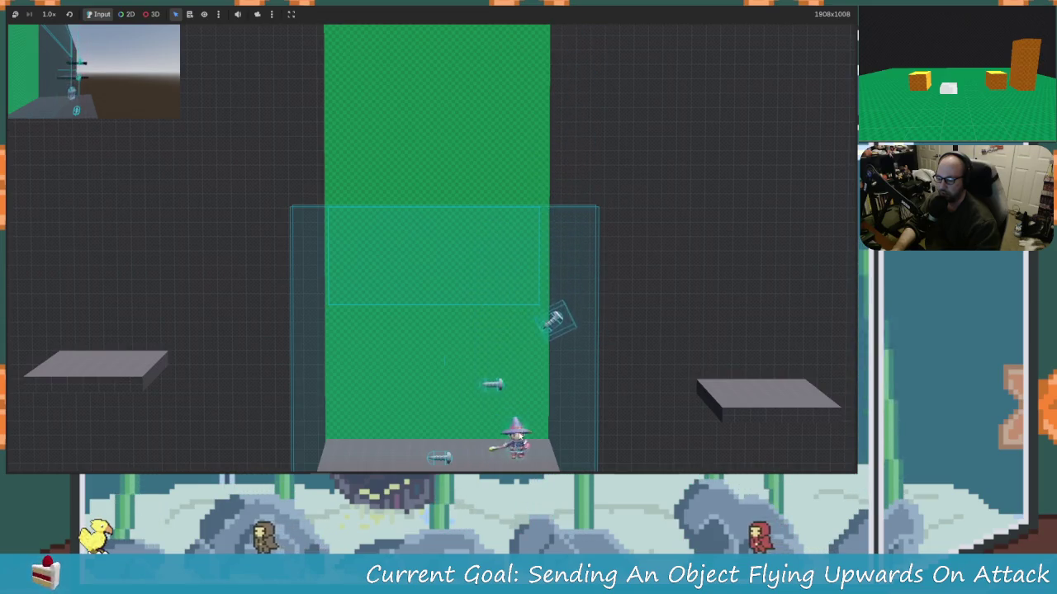
pyautogui.press('Left')
pyautogui.press('Left')
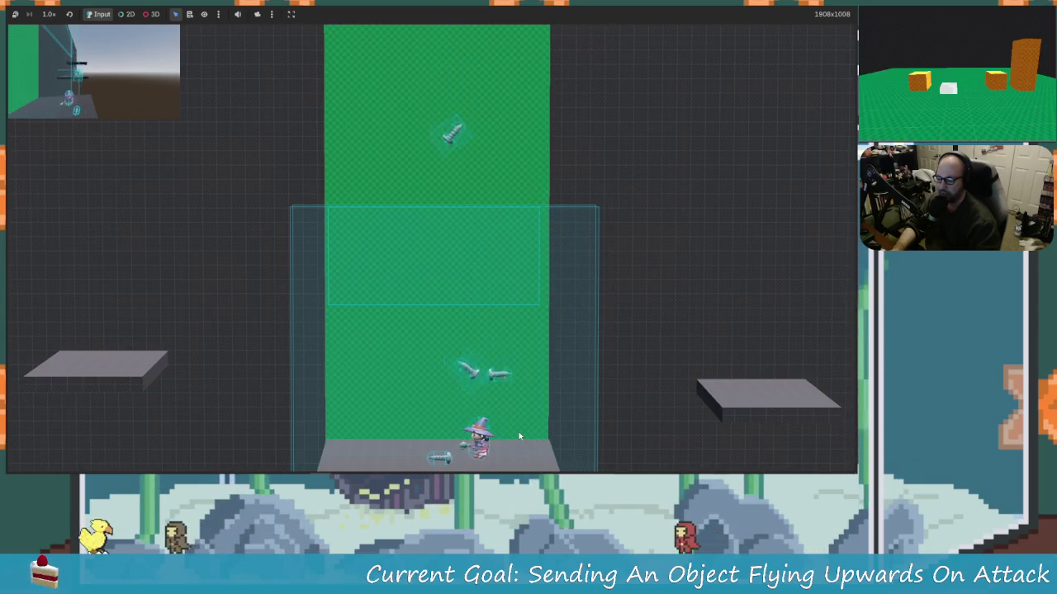
pyautogui.press('Right')
pyautogui.press('Right')
pyautogui.press('space')
pyautogui.press('Left')
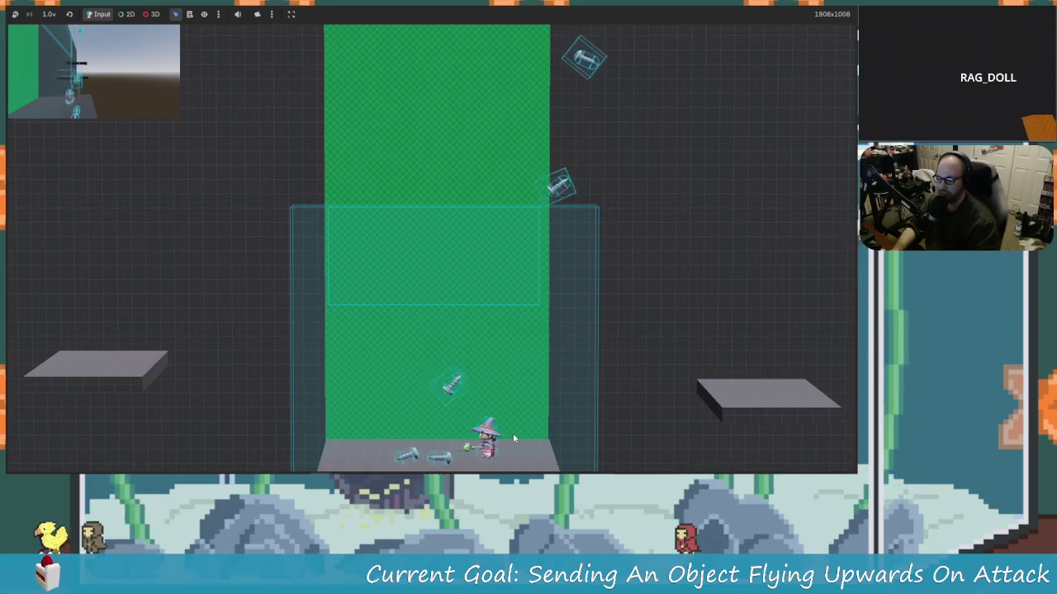
pyautogui.press('Right')
pyautogui.press('space')
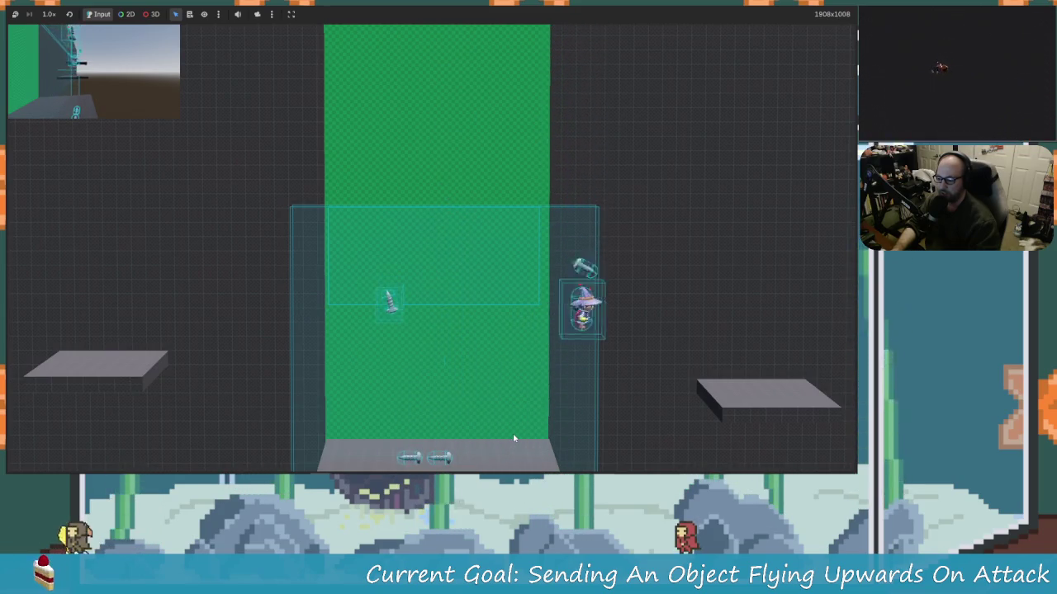
pyautogui.press('Left')
pyautogui.press('space')
pyautogui.press('Right')
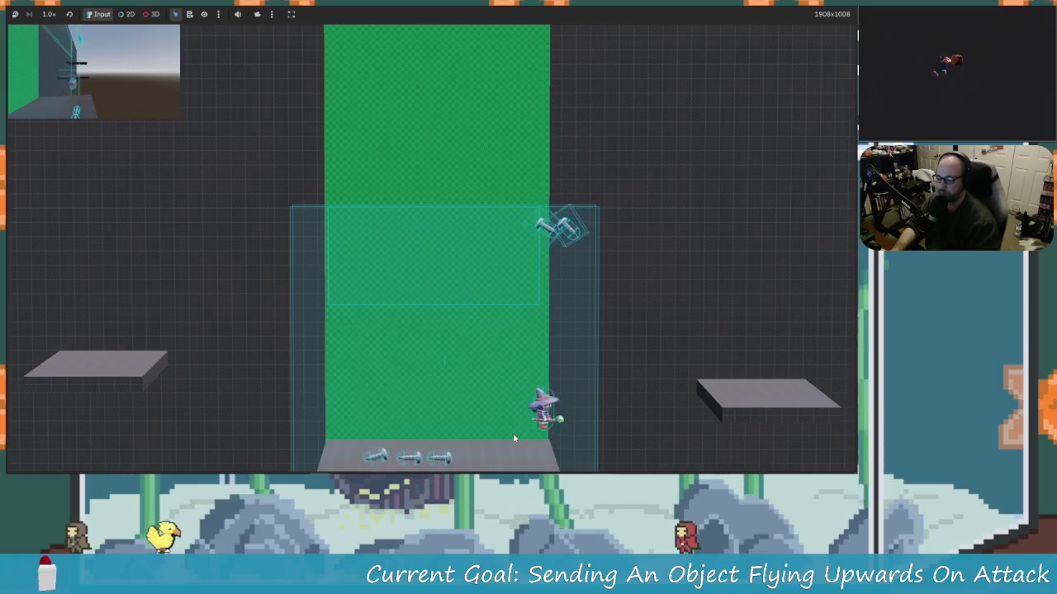
pyautogui.press('space')
pyautogui.press('Left')
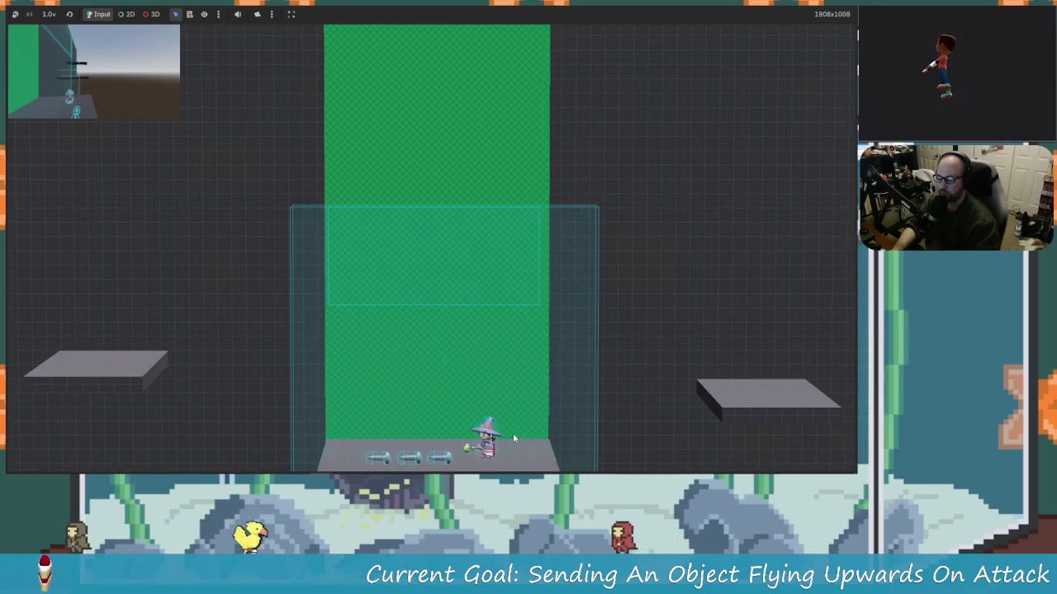
pyautogui.press('Right')
pyautogui.press('space')
pyautogui.press('Right')
pyautogui.press('Left')
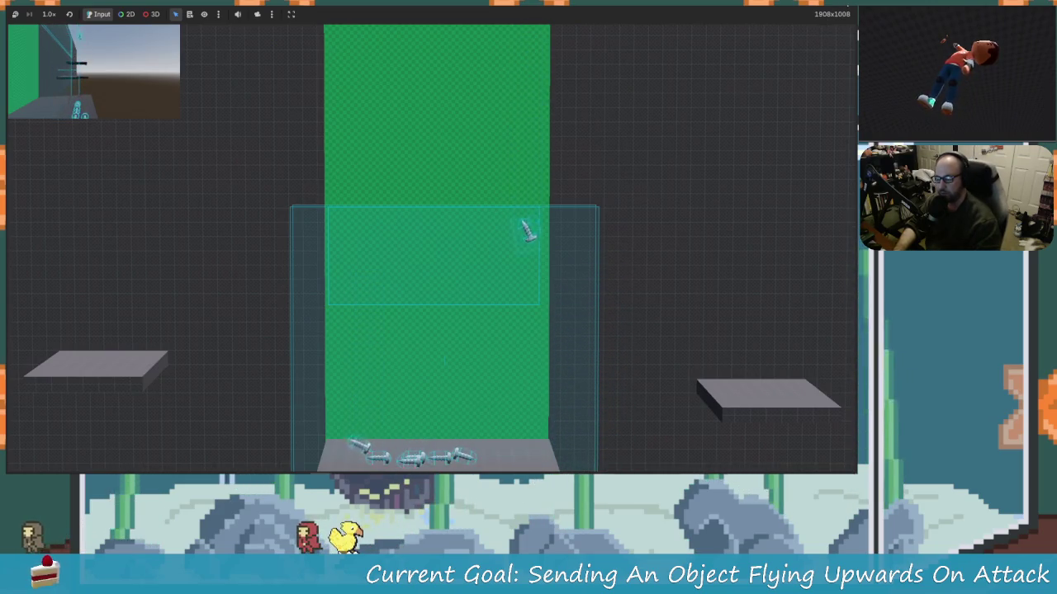
pyautogui.press('F8')
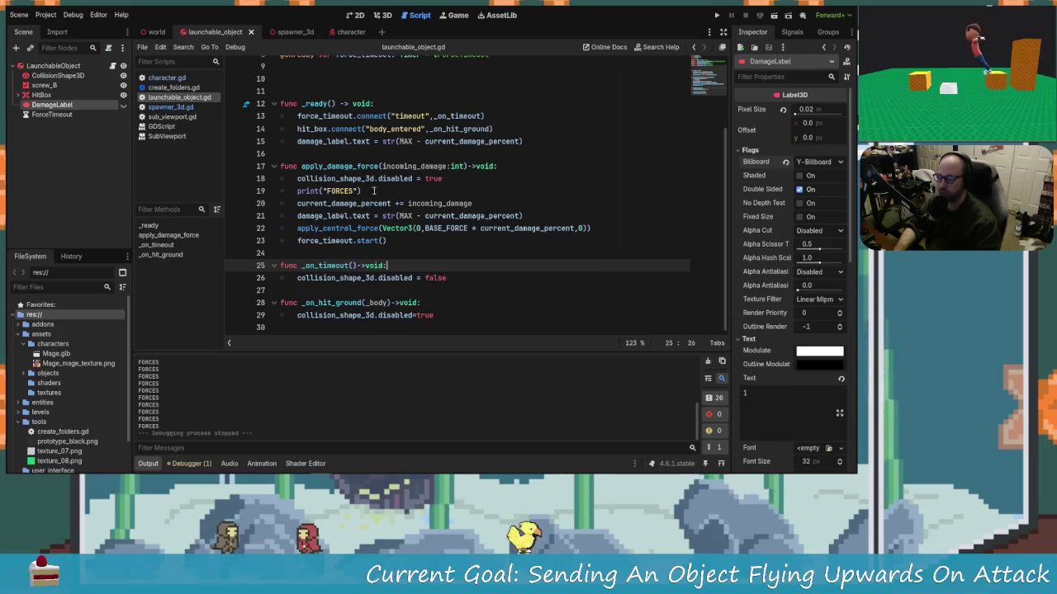
# - Delete the print("FORCES") line from apply_damage_force, save, and restore 'true' on line 18
pyautogui.moveTo(373, 190); pyautogui.dragTo(282, 190)
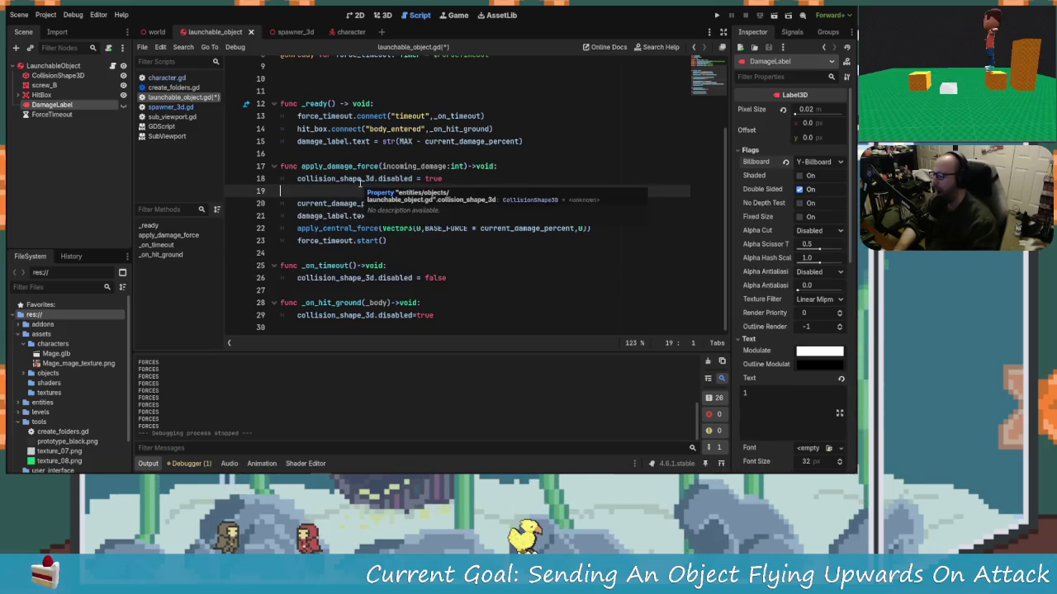
pyautogui.press('BackSpace')
pyautogui.press('BackSpace')
pyautogui.hotkey('ctrl', 's')
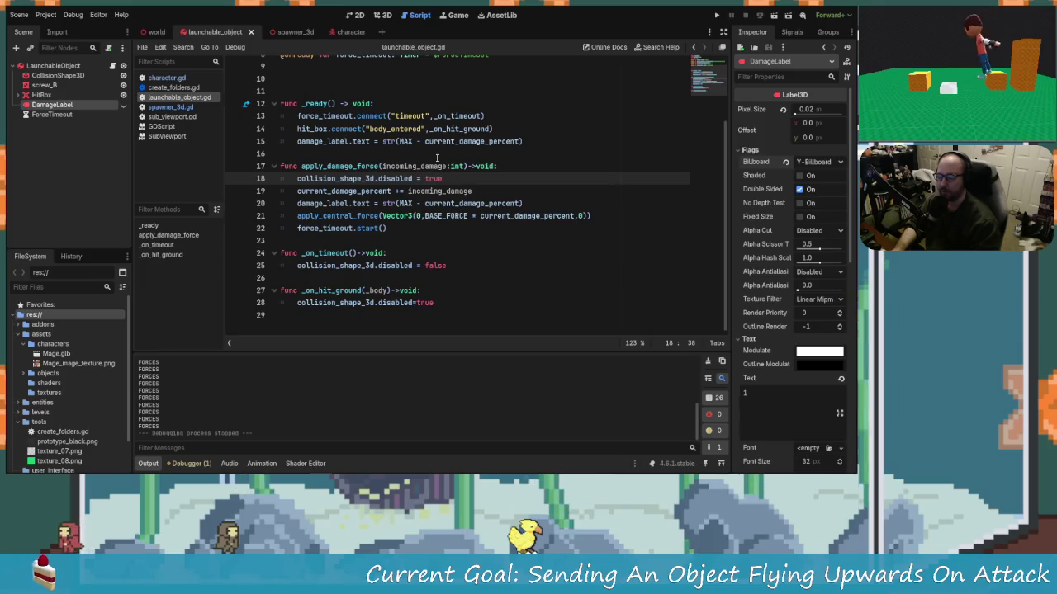
pyautogui.write('rue')
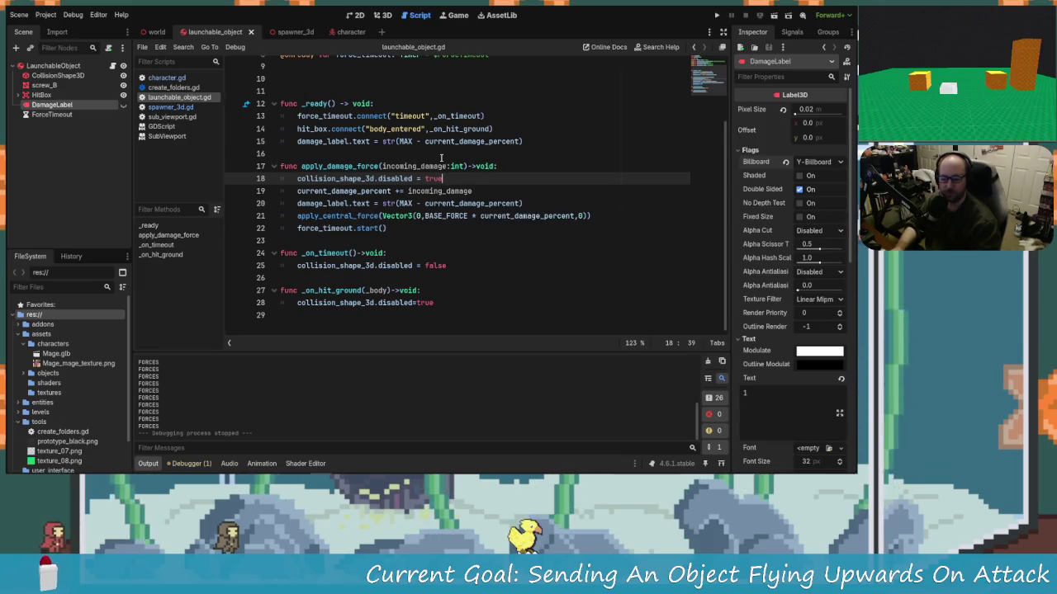
# - Change the DamageLabel's Billboard flag from Y-Billboard to Enabled
pyautogui.click(819, 164)
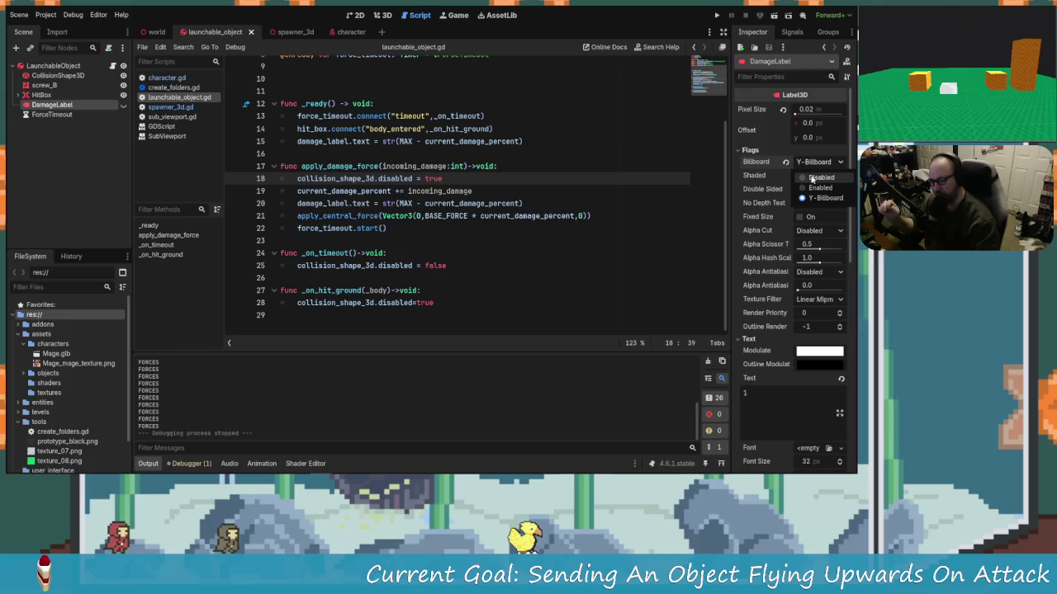
pyautogui.click(812, 188)
pyautogui.moveTo(752, 163)
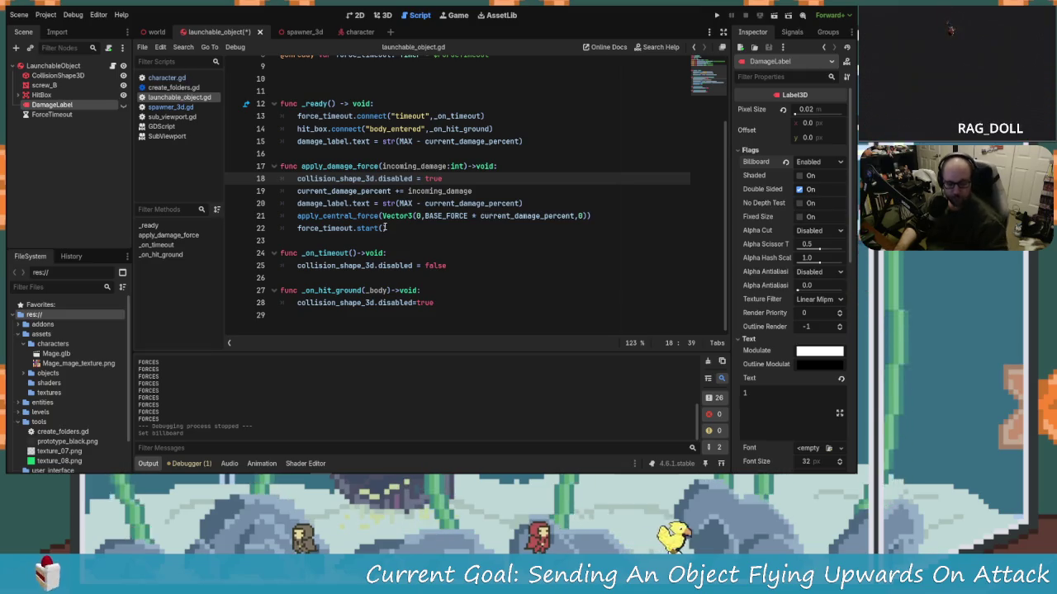
# - Save the launchable_object.gd changes and run the game for a playtest
pyautogui.click(463, 277)
pyautogui.hotkey('ctrl', 's')
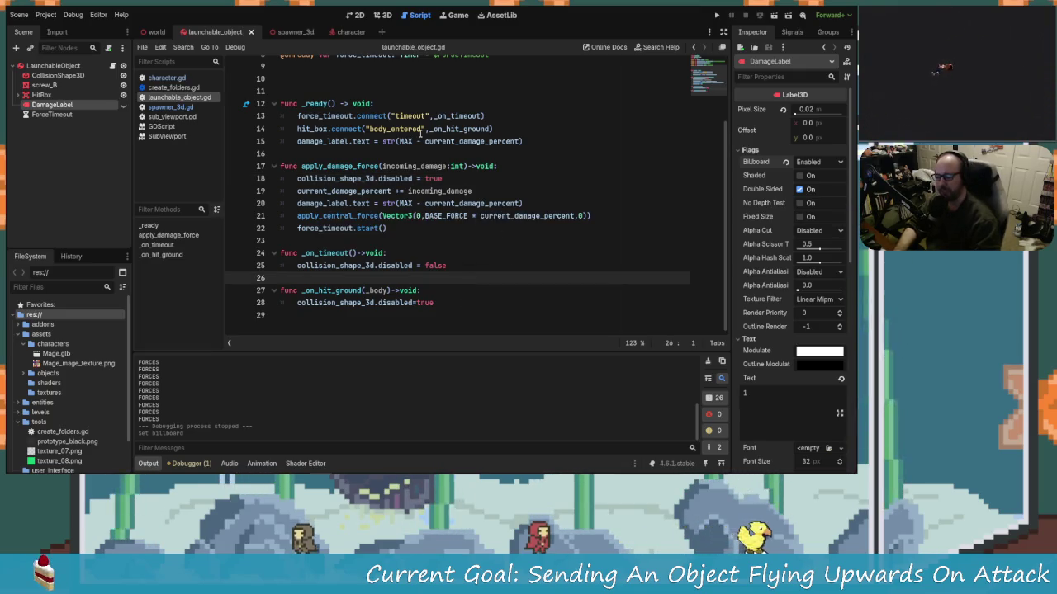
pyautogui.scroll(3, 444, 239)
pyautogui.moveTo(446, 238)
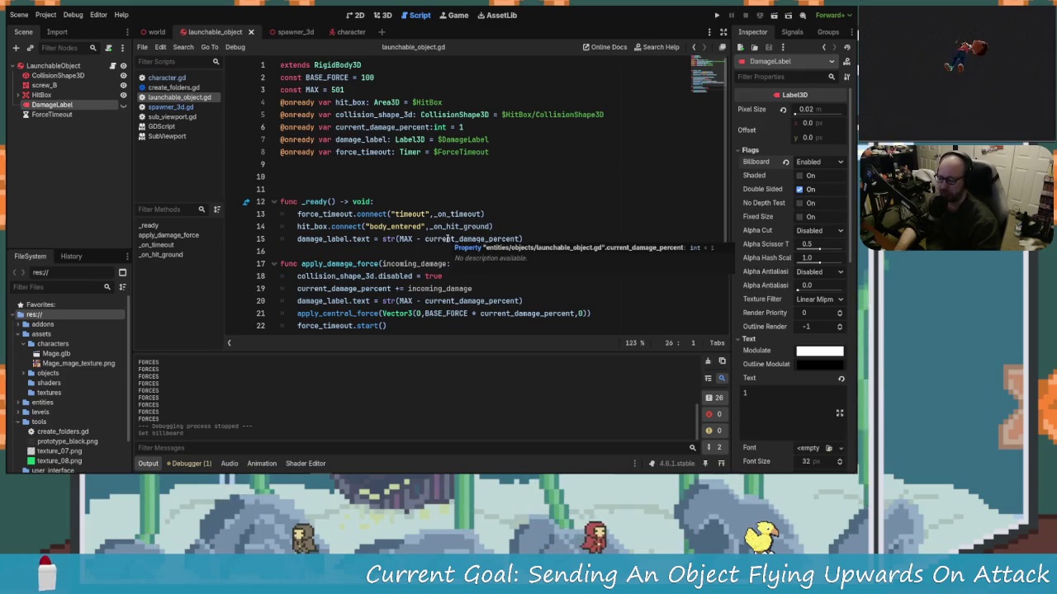
pyautogui.scroll(-2, 449, 219)
pyautogui.scroll(2, 449, 218)
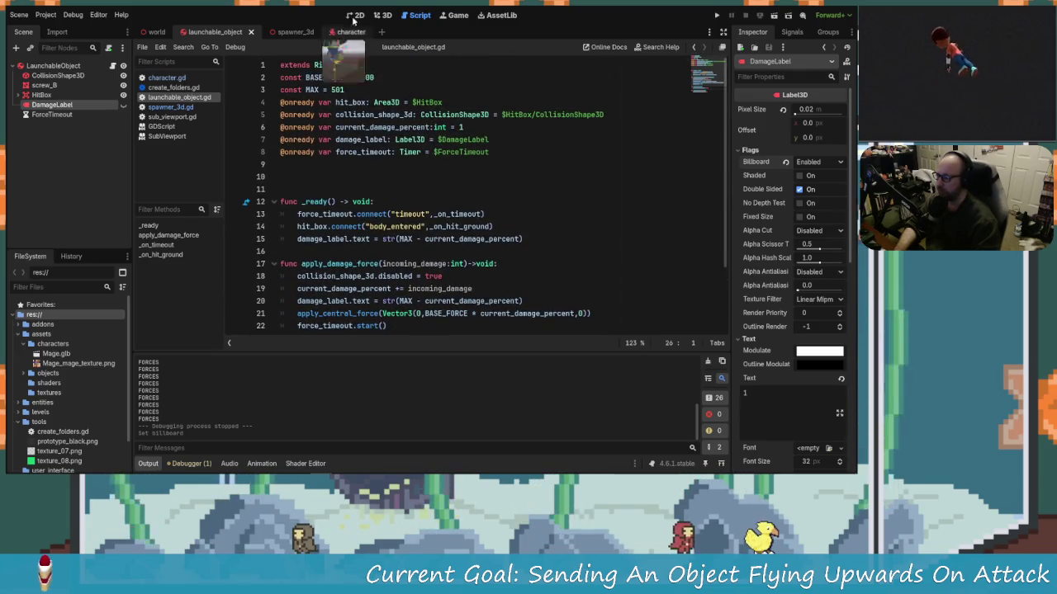
pyautogui.click(717, 16)
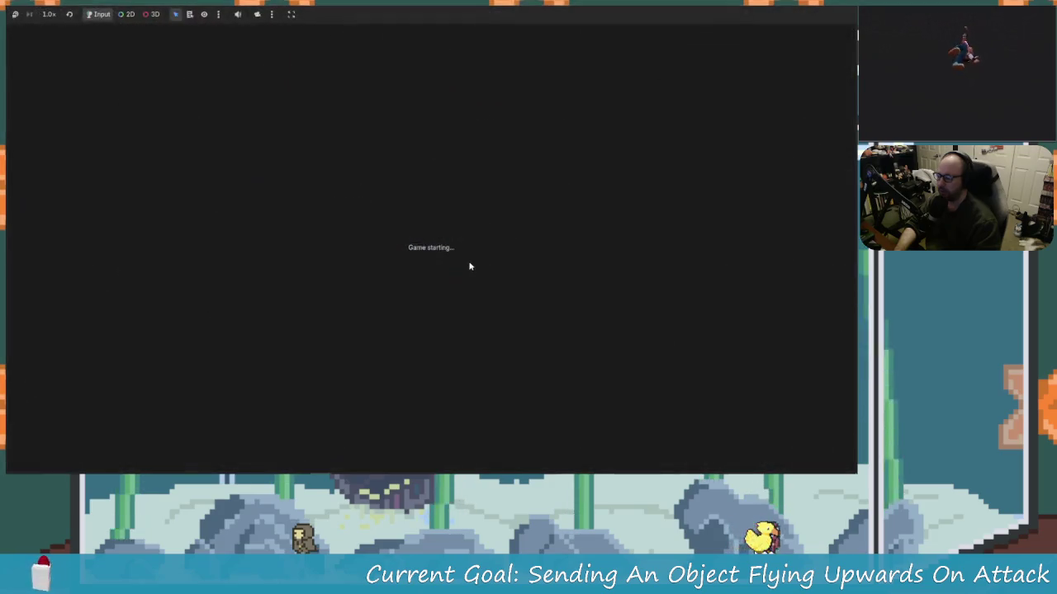
# - Run and jump the witch toward the floating screws, attacking to launch them upward
pyautogui.press('Right')
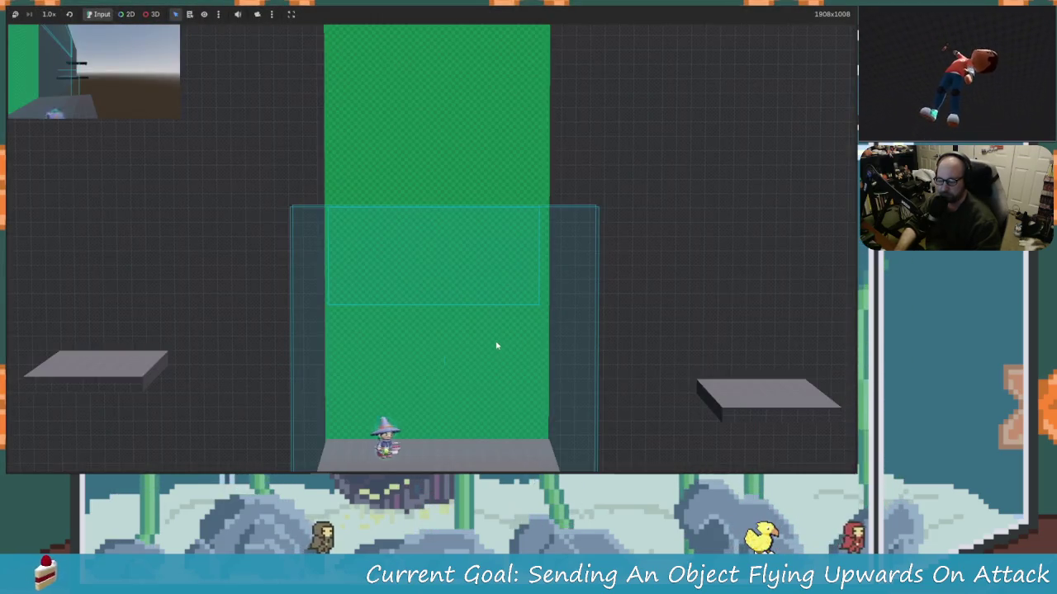
pyautogui.press('space')
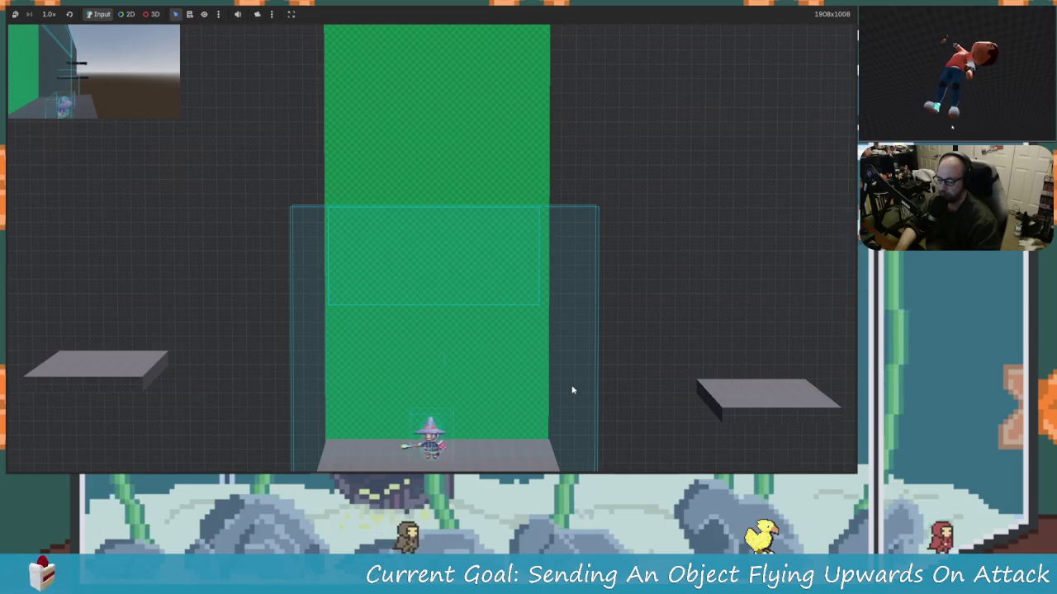
pyautogui.press('Left')
pyautogui.press('Right')
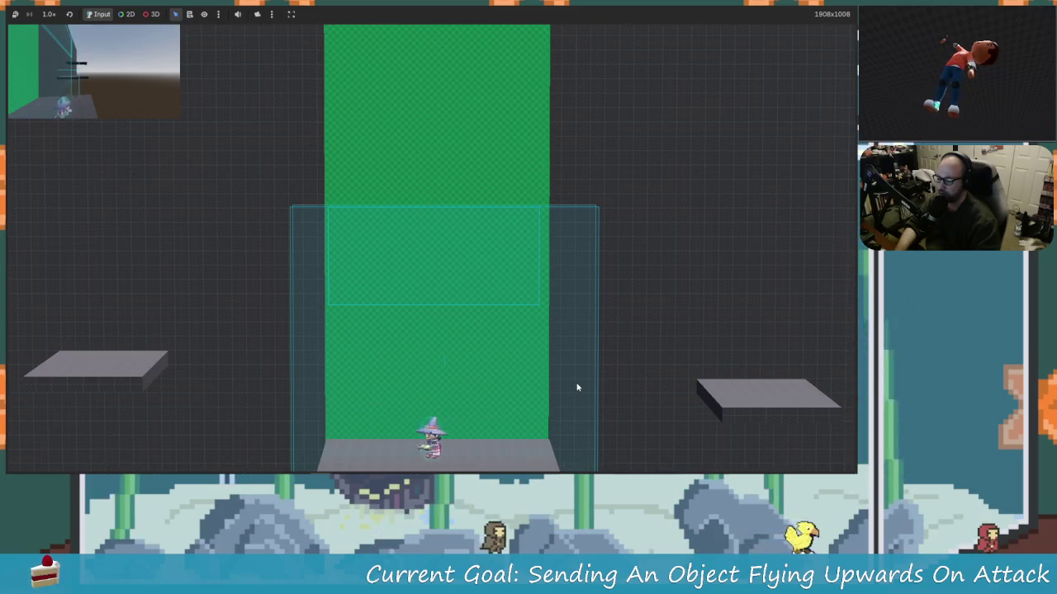
pyautogui.press('Right')
pyautogui.press('space')
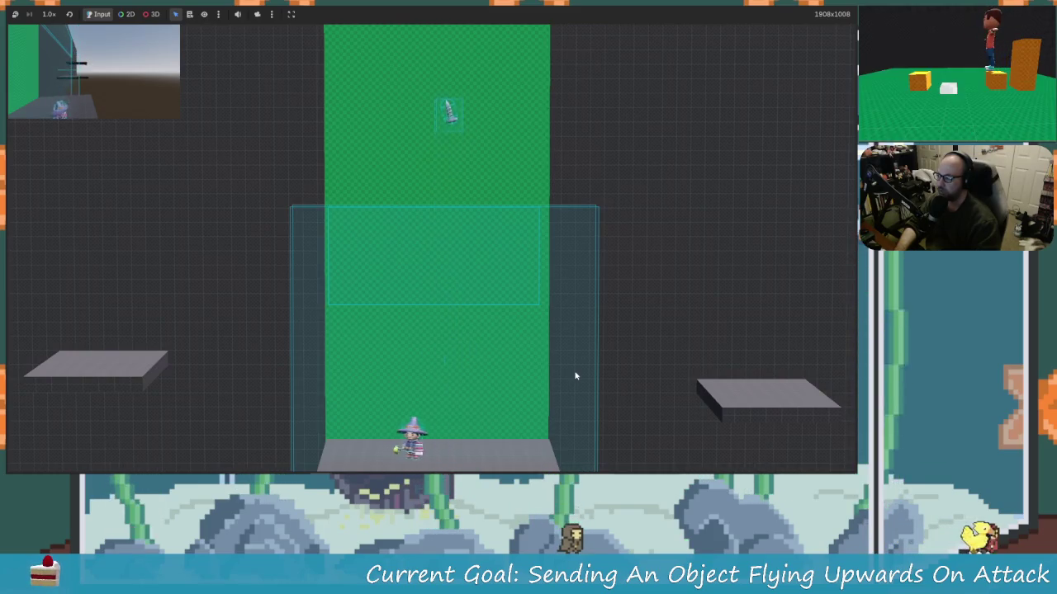
pyautogui.press('Left')
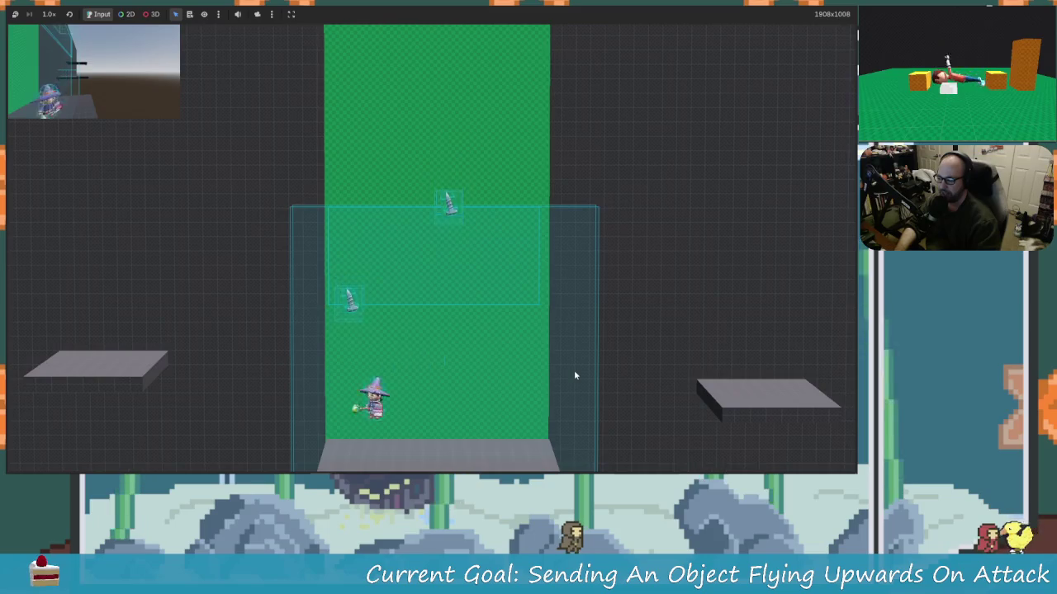
pyautogui.press('Right')
pyautogui.press('x')
pyautogui.press('Left')
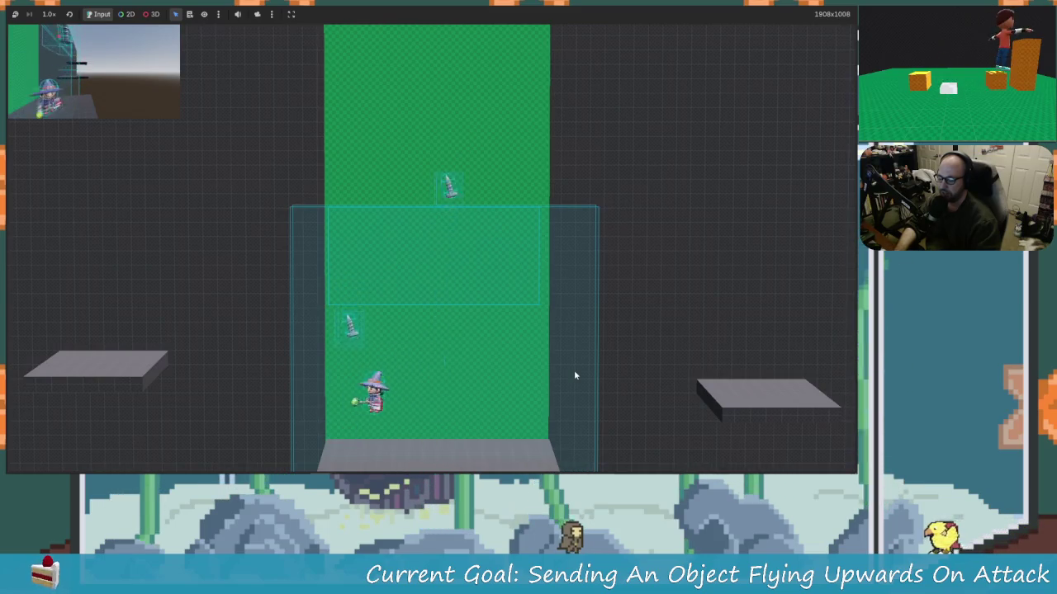
pyautogui.press('Right')
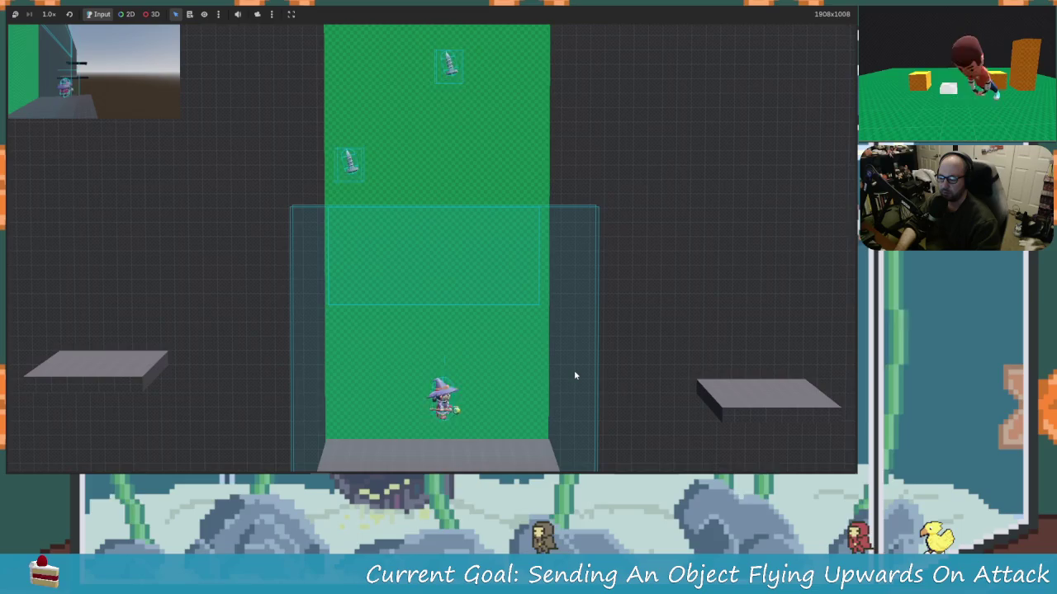
pyautogui.press('Left')
pyautogui.press('Right')
pyautogui.press('Left')
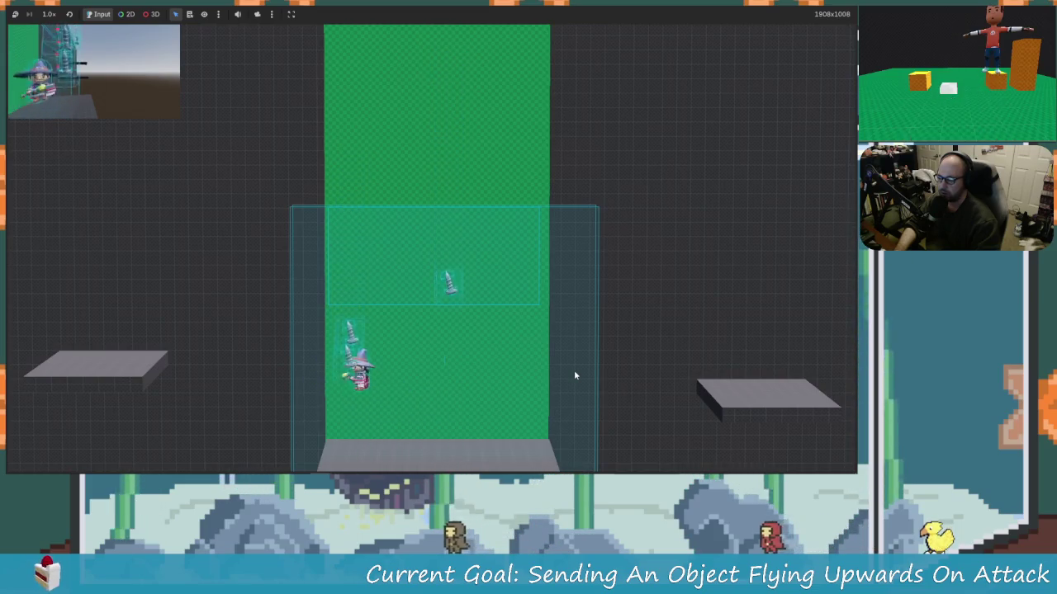
pyautogui.press('Right')
pyautogui.press('space')
pyautogui.press('x')
pyautogui.press('Left')
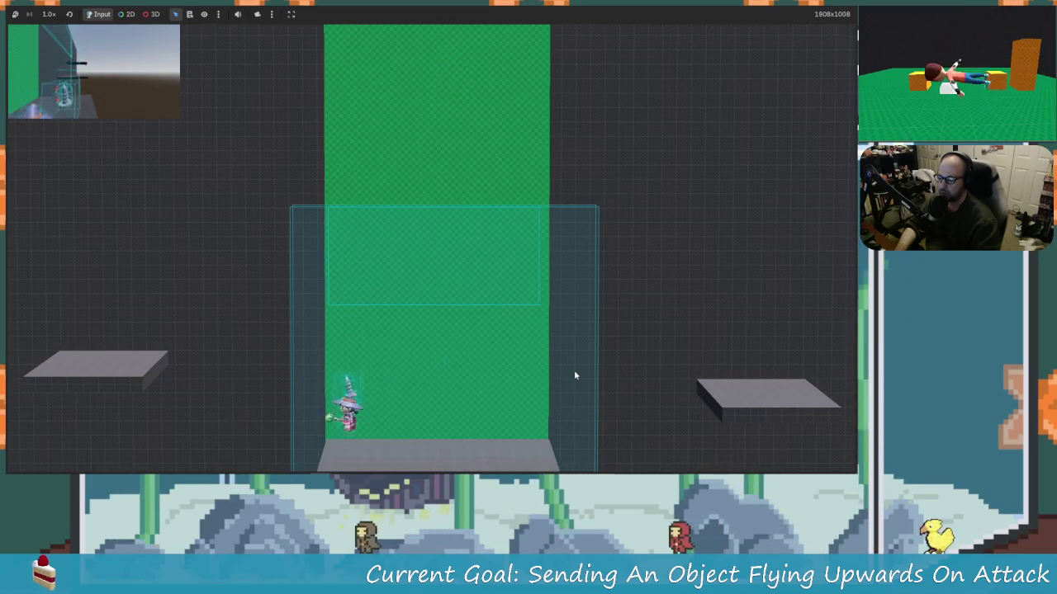
pyautogui.press('space')
pyautogui.press('Right')
pyautogui.press('Left')
pyautogui.press('Right')
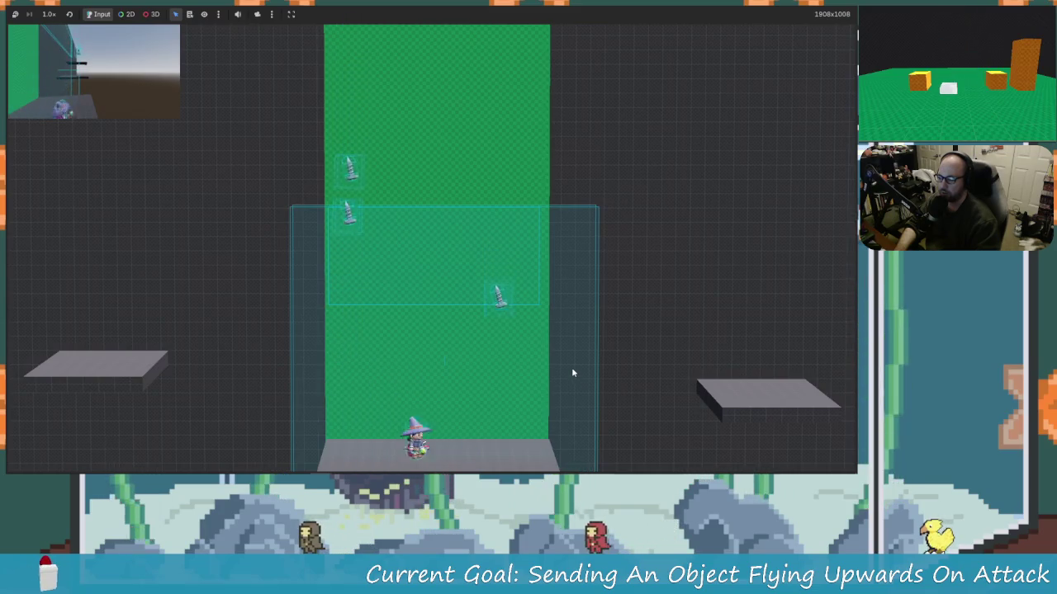
pyautogui.press('space')
pyautogui.press('Left')
pyautogui.press('x')
pyautogui.press('space')
pyautogui.press('Right')
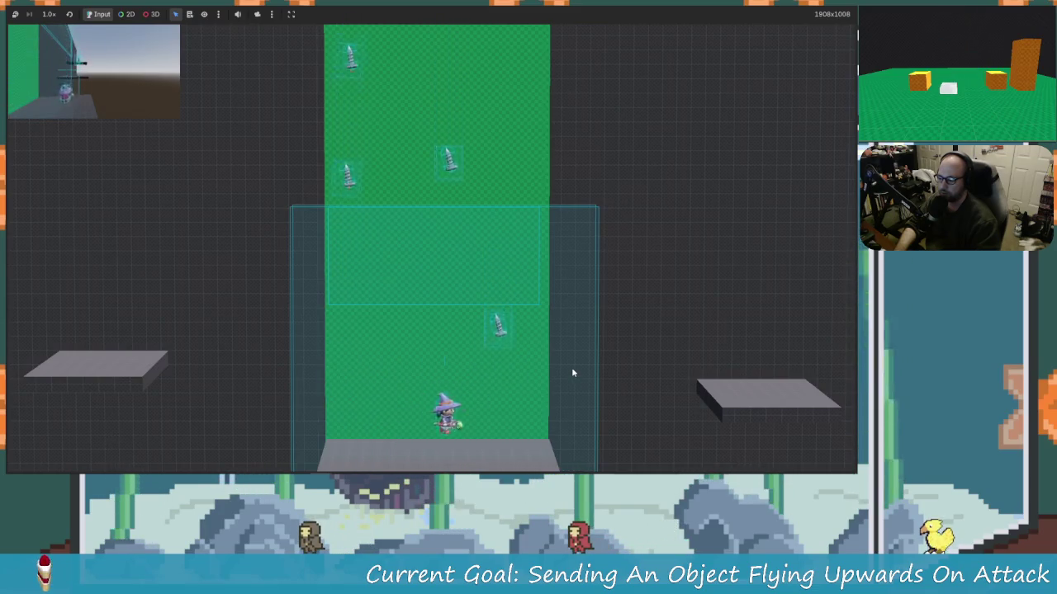
pyautogui.press('space')
pyautogui.press('Left')
pyautogui.press('space')
pyautogui.press('Right')
# - Keep attacking screws so they fly up the green column, then stop the game
pyautogui.press('x')
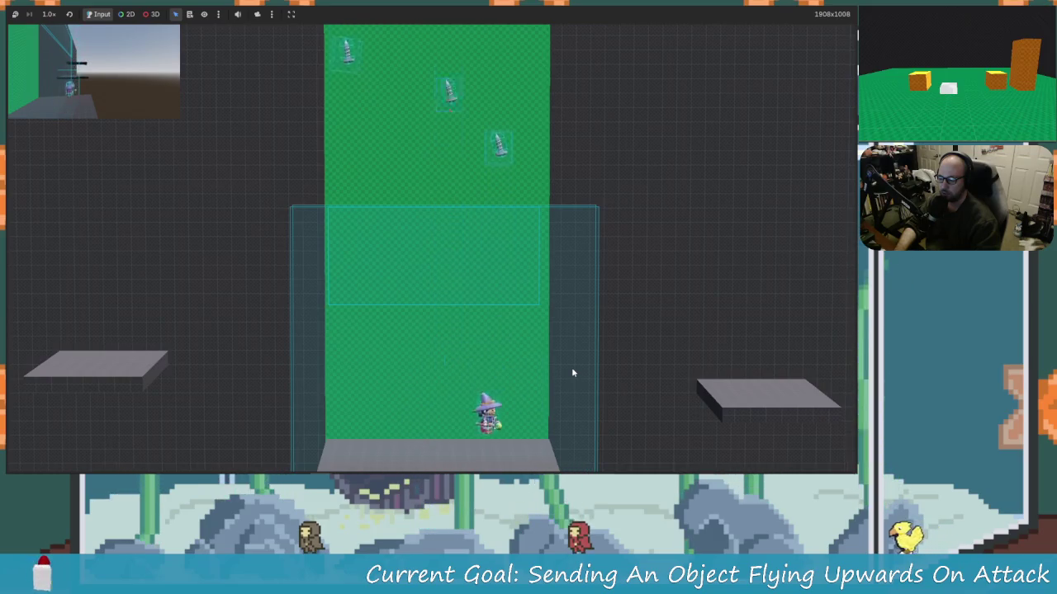
pyautogui.press('space')
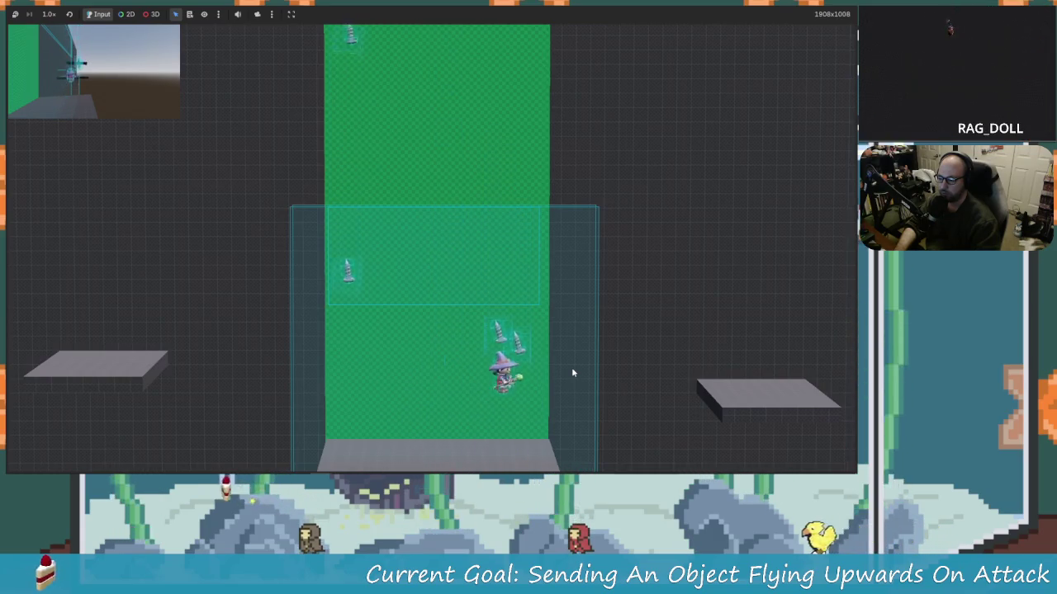
pyautogui.press('Left')
pyautogui.press('Left')
pyautogui.press('x')
pyautogui.press('Right')
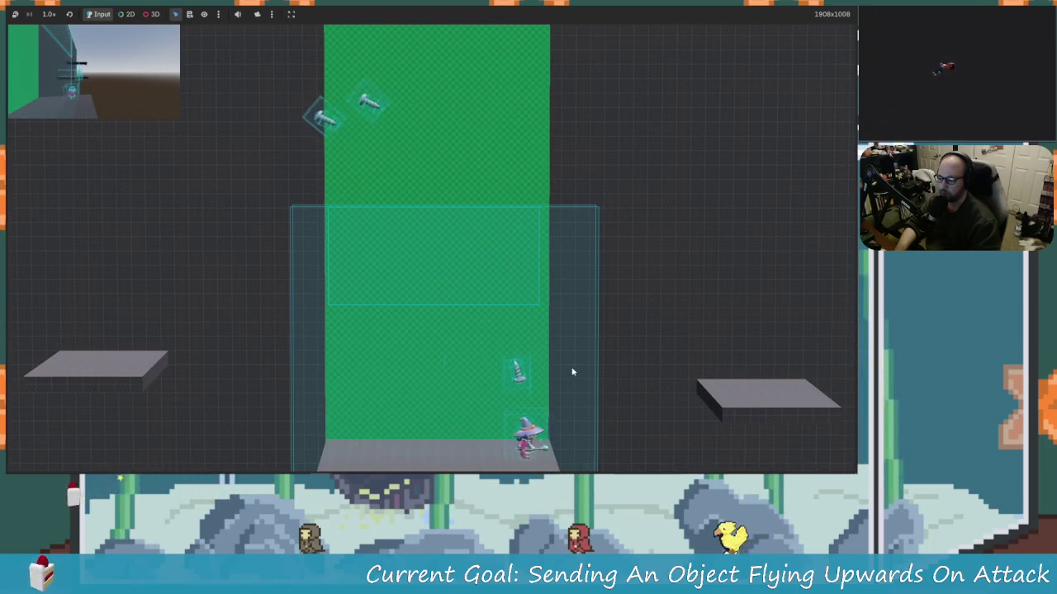
pyautogui.press('Left')
pyautogui.press('Right')
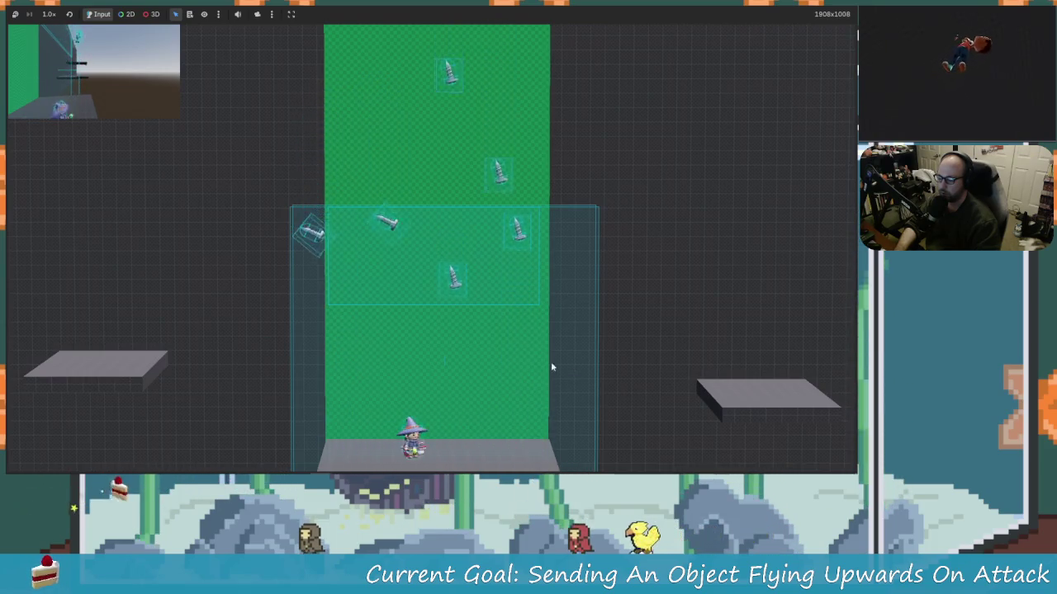
pyautogui.press('Left')
pyautogui.press('Right')
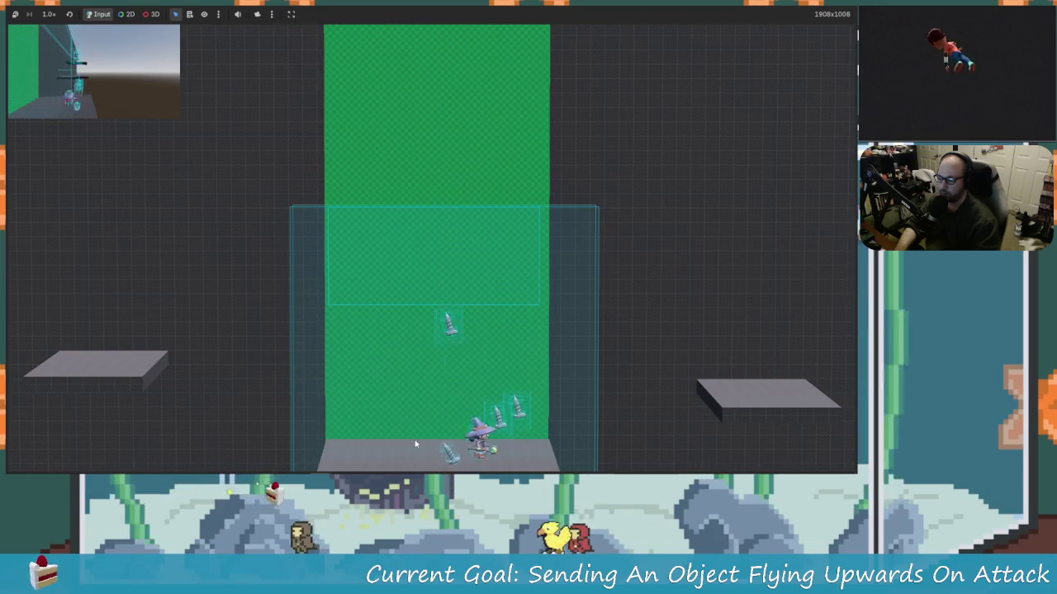
pyautogui.press('x')
pyautogui.press('Left')
pyautogui.press('Right')
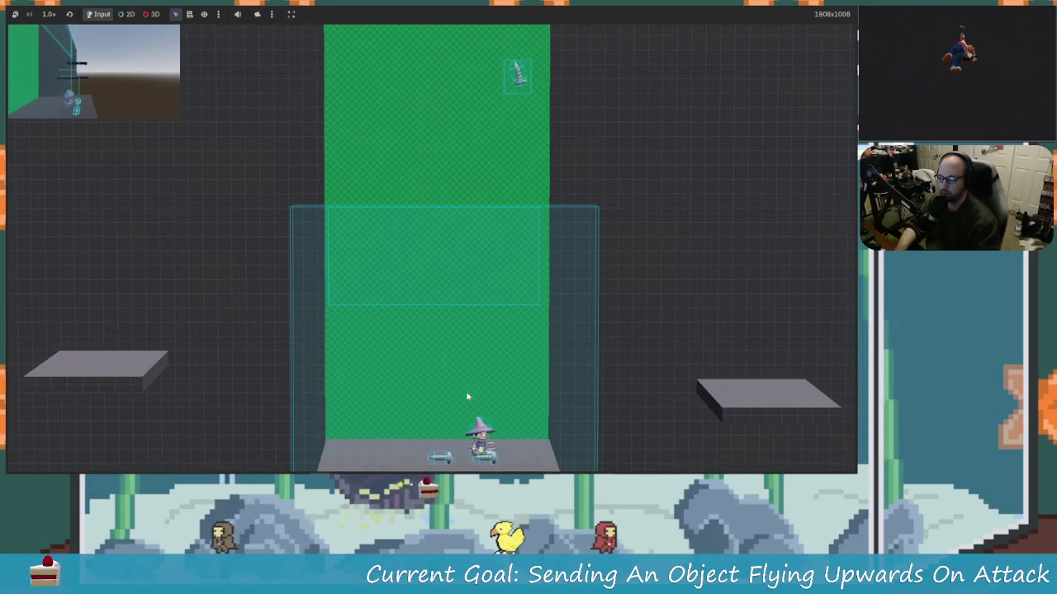
pyautogui.press('Left')
pyautogui.press('space')
pyautogui.press('x')
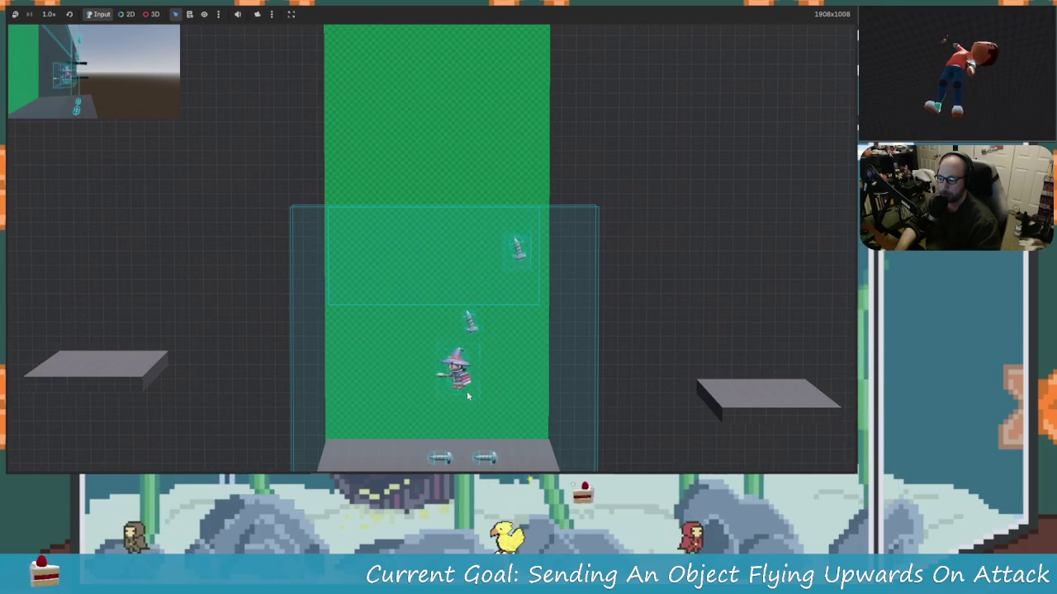
pyautogui.press('Right')
pyautogui.press('space')
pyautogui.press('x')
pyautogui.press('space')
pyautogui.press('Left')
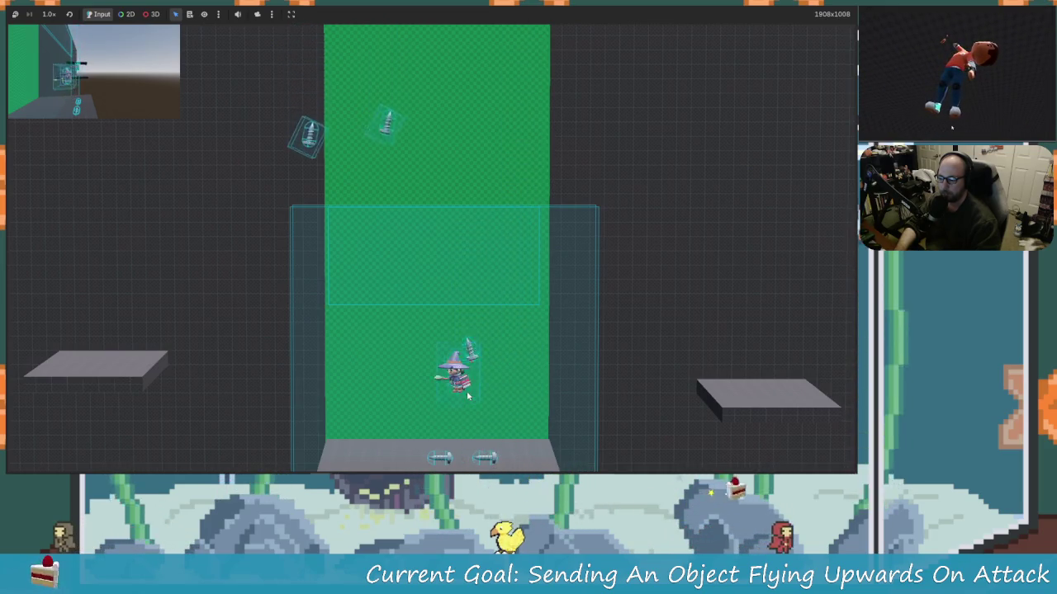
pyautogui.press('Left')
pyautogui.press('space')
pyautogui.press('Right')
pyautogui.press('x')
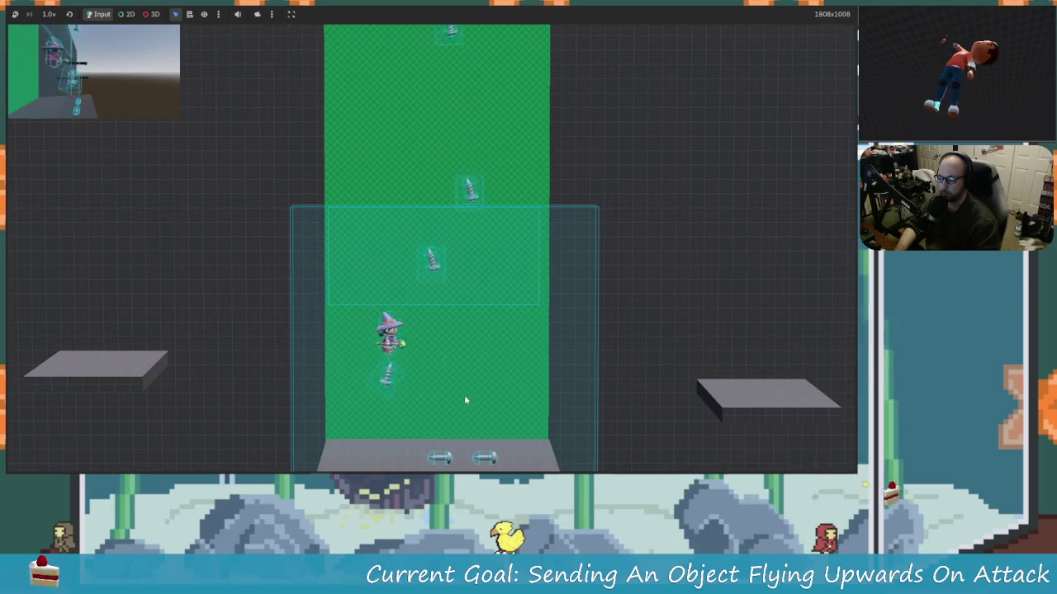
pyautogui.press('Right')
pyautogui.press('x')
pyautogui.press('Right')
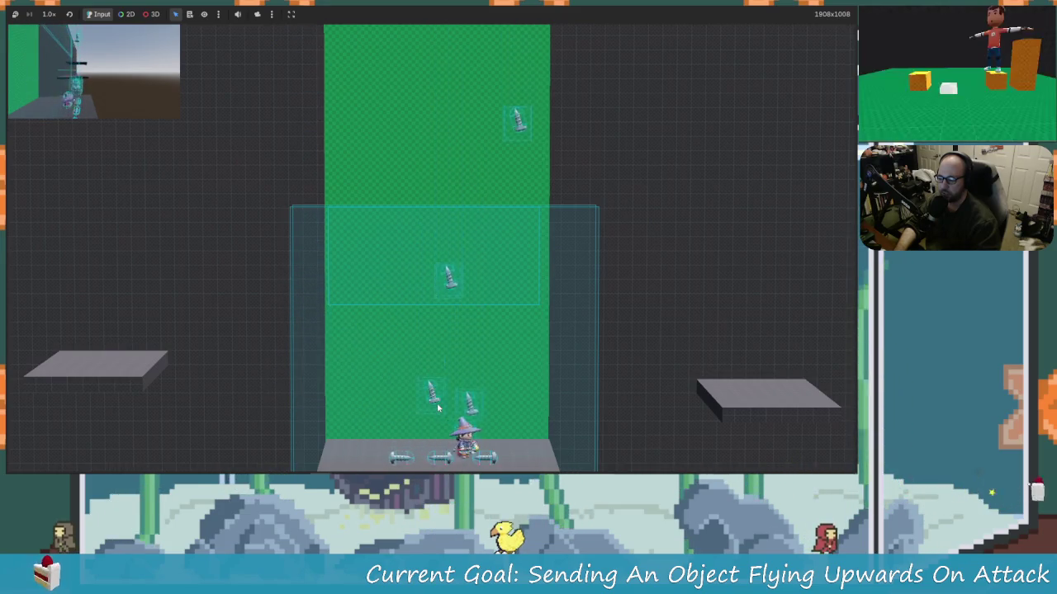
pyautogui.press('space')
pyautogui.press('Left')
pyautogui.press('x')
pyautogui.press('Right')
pyautogui.press('space')
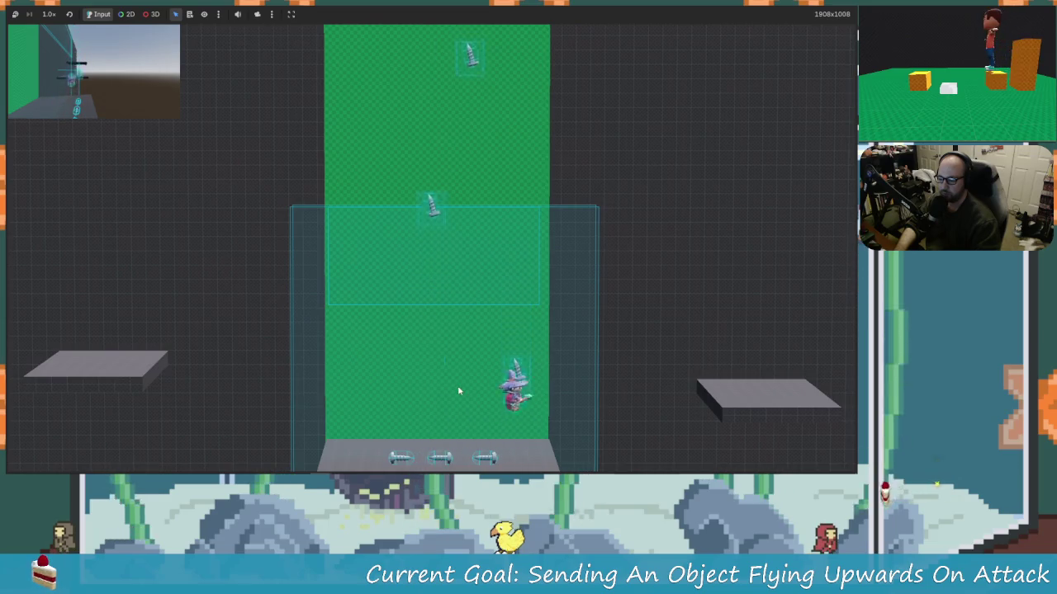
pyautogui.press('Left')
pyautogui.press('Right')
pyautogui.press('space')
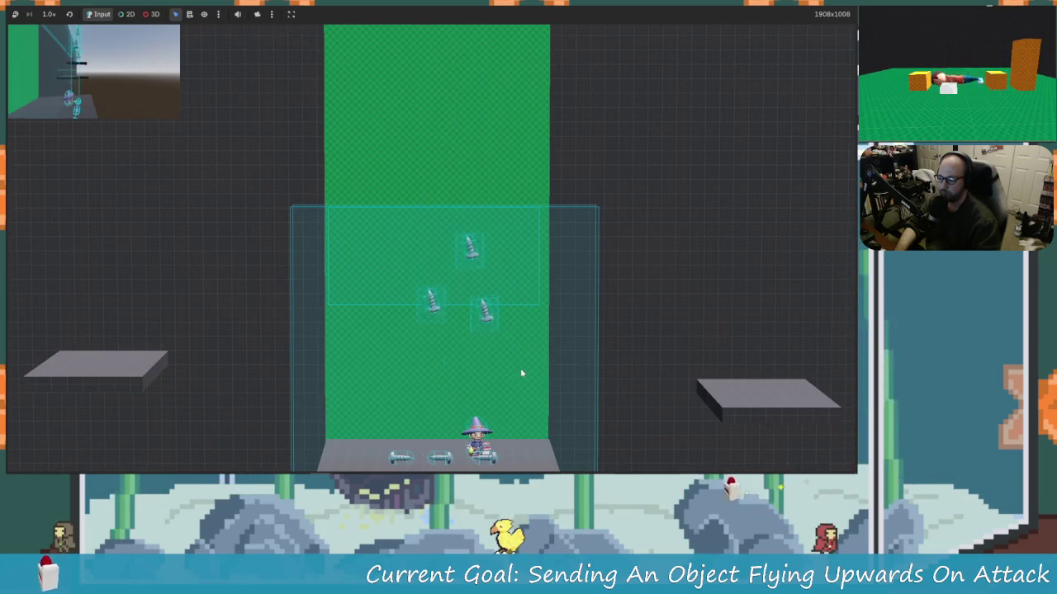
pyautogui.press('Left')
pyautogui.press('Right')
pyautogui.press('space')
pyautogui.press('x')
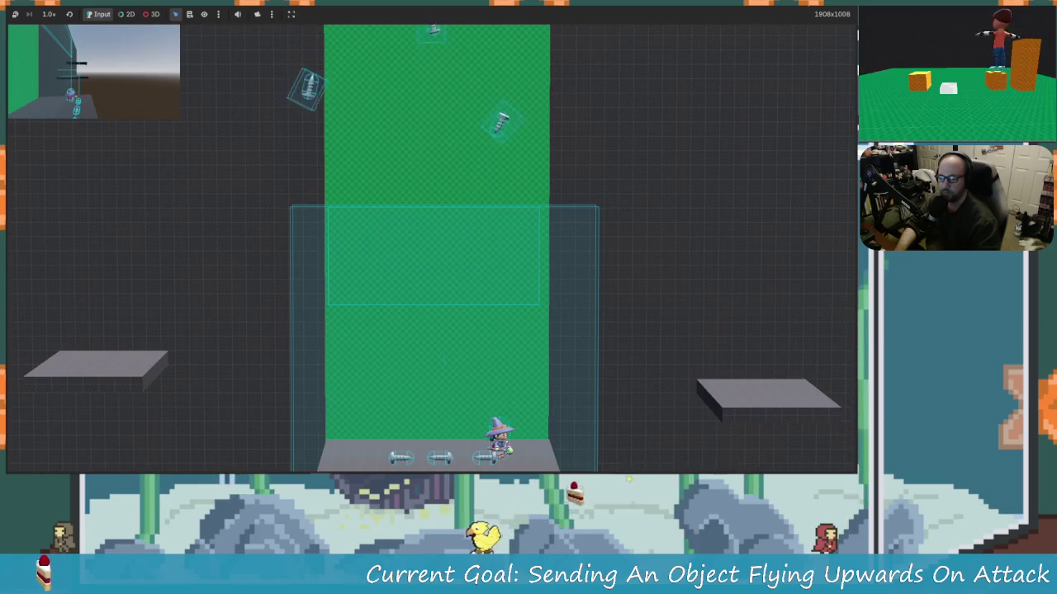
pyautogui.press('F8')
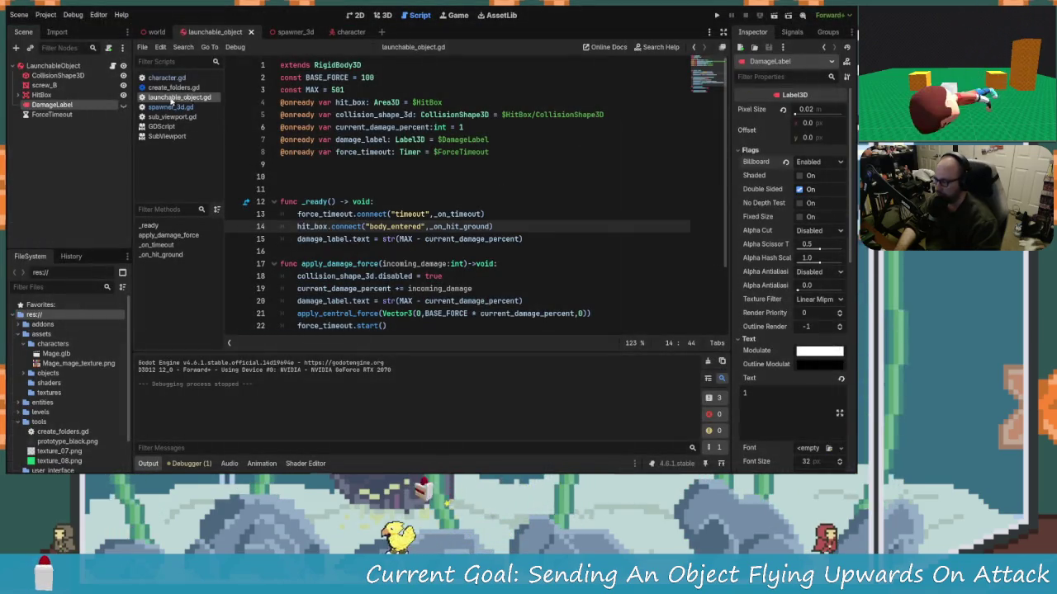
# - In character.gd, change apply_damage_force(10) to apply_damage_force(1) and save
pyautogui.click(171, 107)
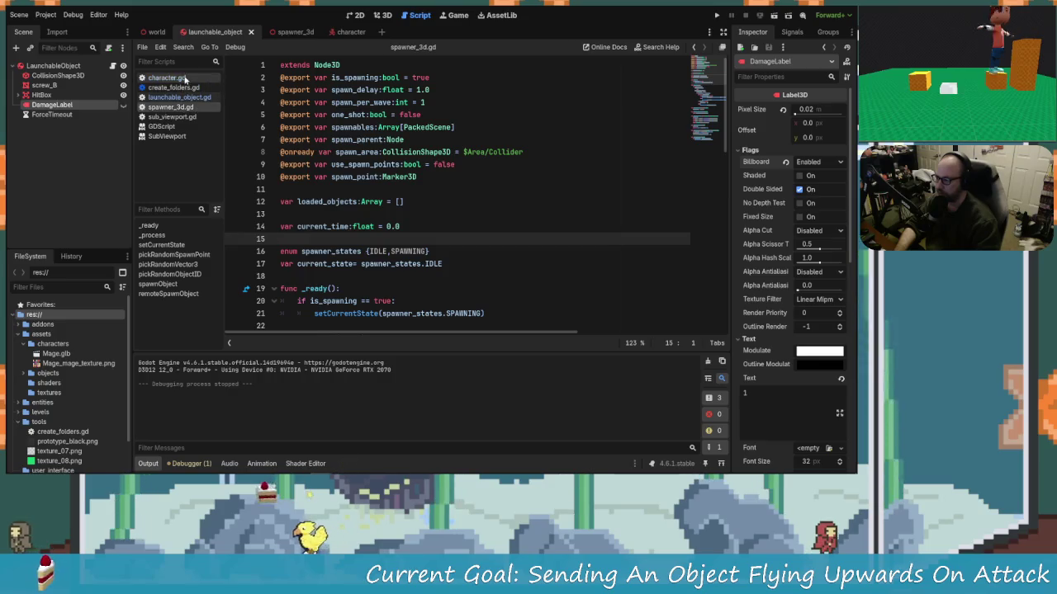
pyautogui.click(165, 78)
pyautogui.click(497, 240)
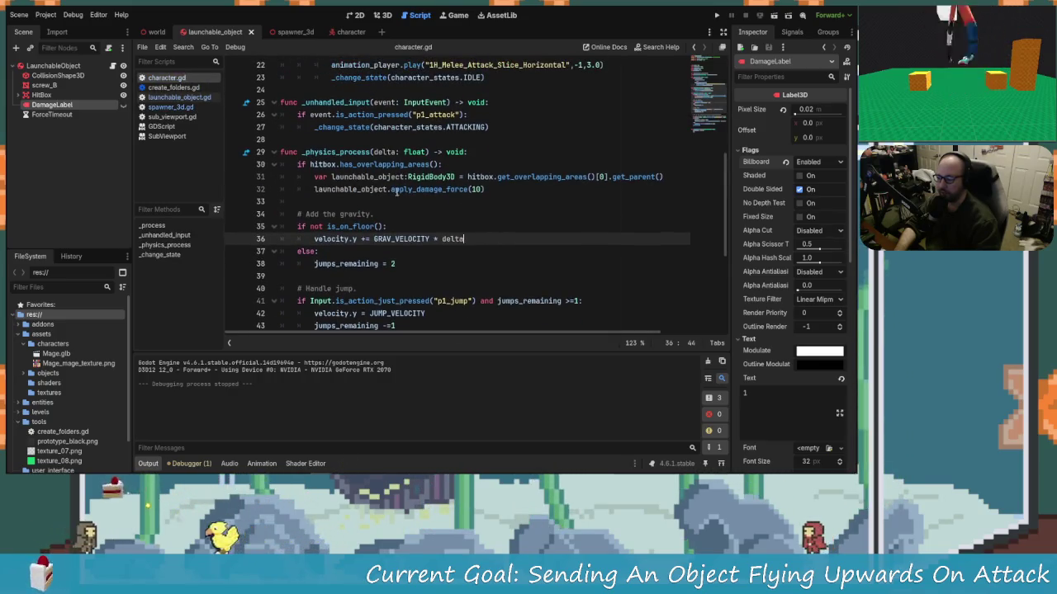
pyautogui.click(477, 189)
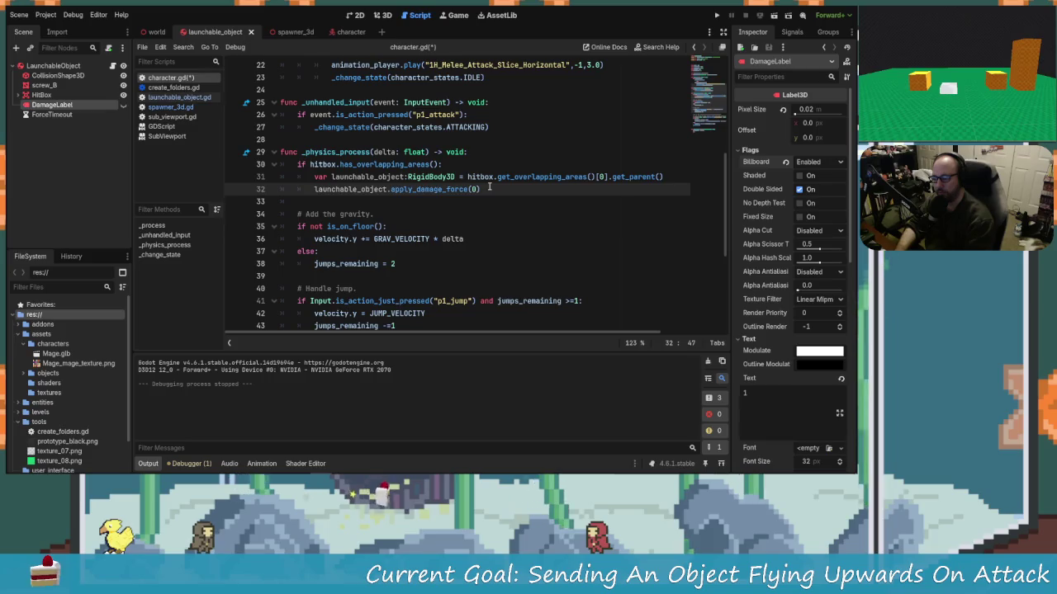
pyautogui.write('1')
pyautogui.press('BackSpace')
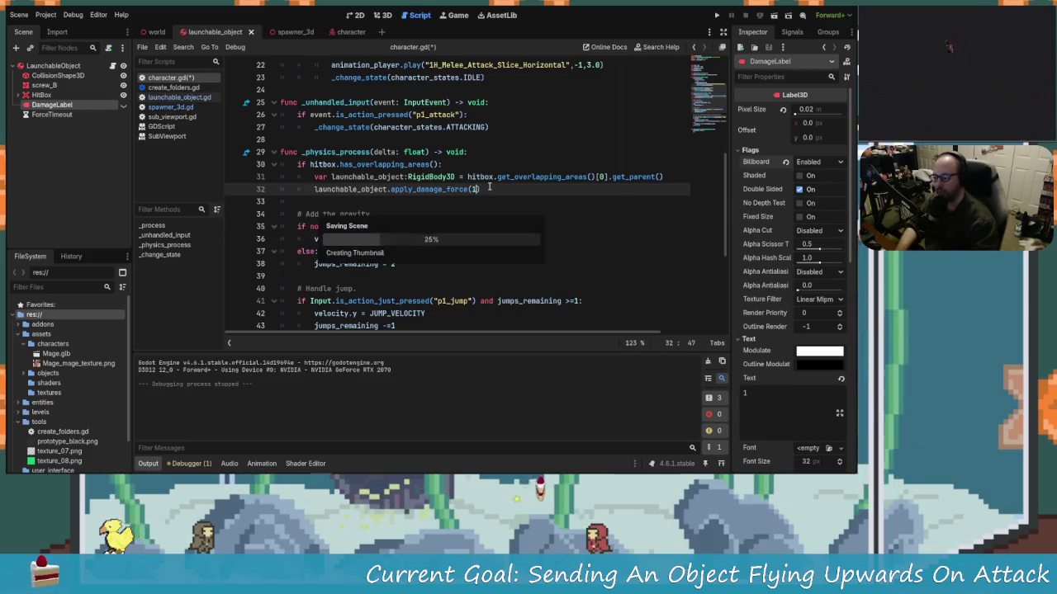
pyautogui.hotkey('ctrl', 's')
# - Switch to the spawner_3d script and run the game to test the damage change
pyautogui.click(179, 97)
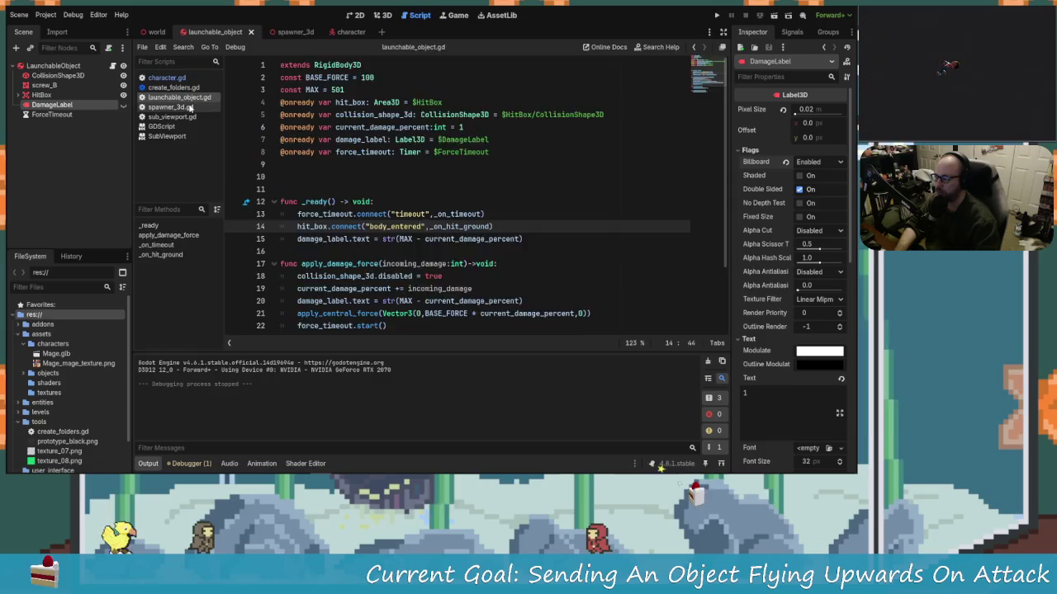
pyautogui.click(171, 106)
pyautogui.press('F5')
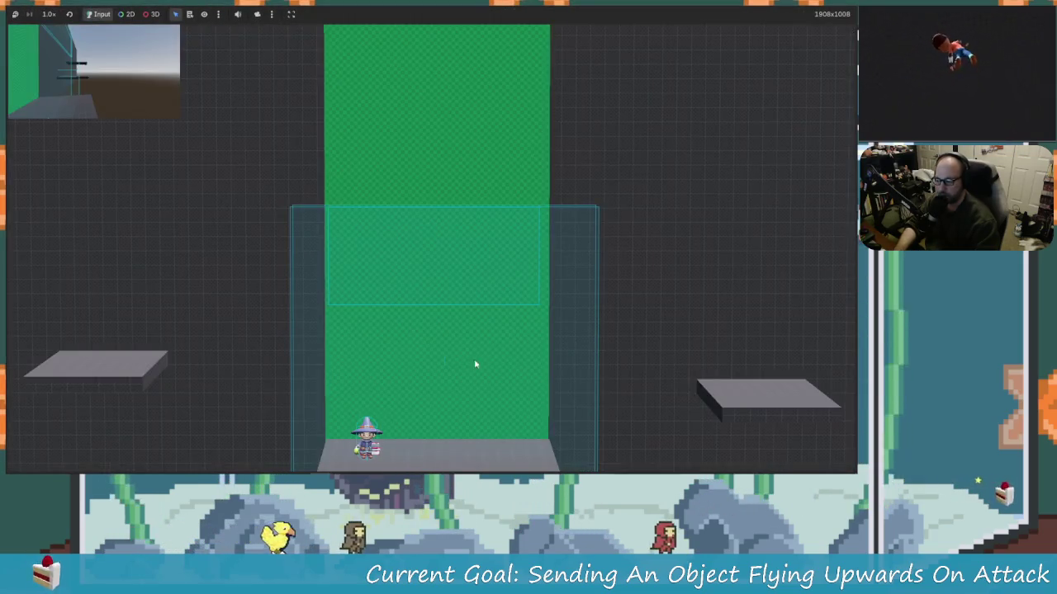
# - Walk the witch right and left to check the 1-damage hits, then stop the game
pyautogui.press('Right')
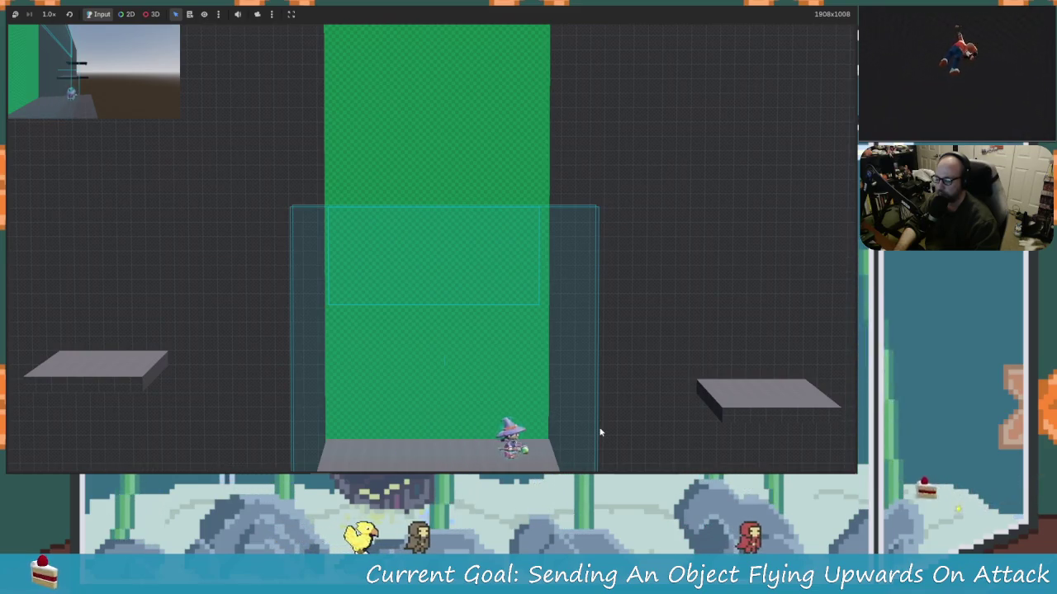
pyautogui.press('Left')
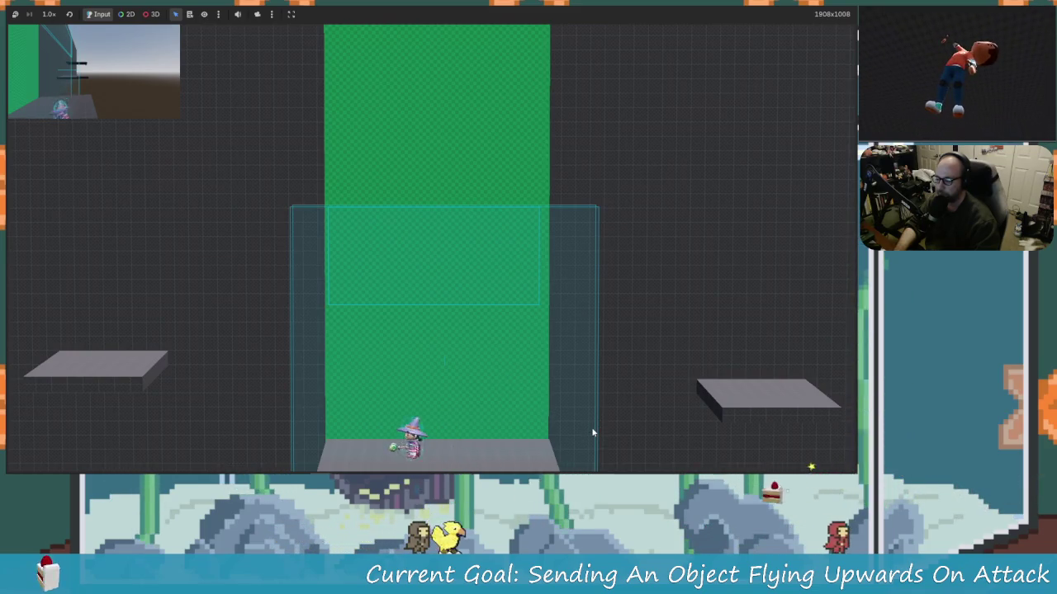
pyautogui.press('Right')
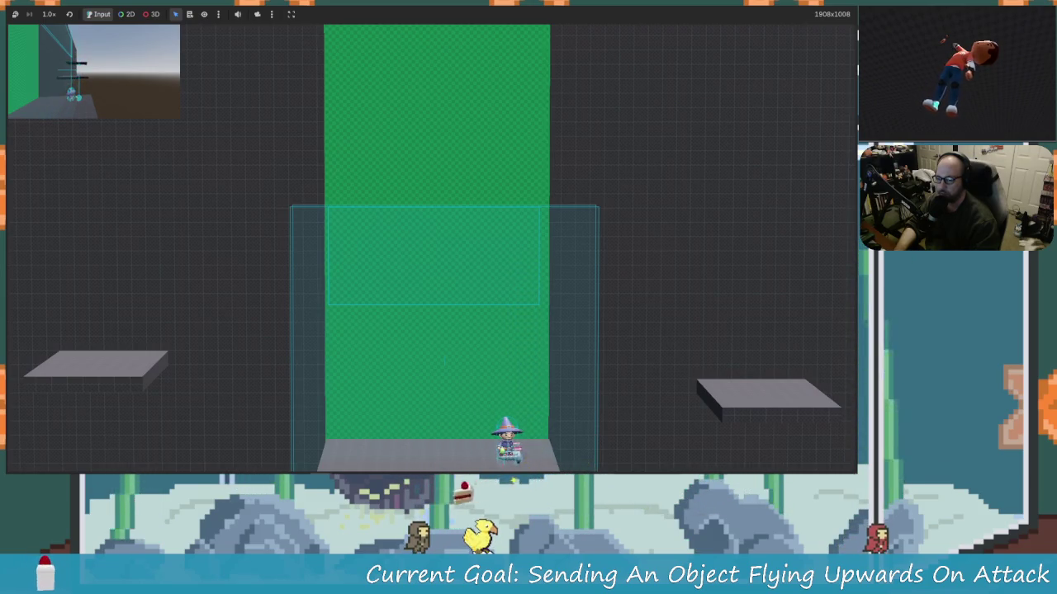
pyautogui.press('F8')
pyautogui.click(403, 201)
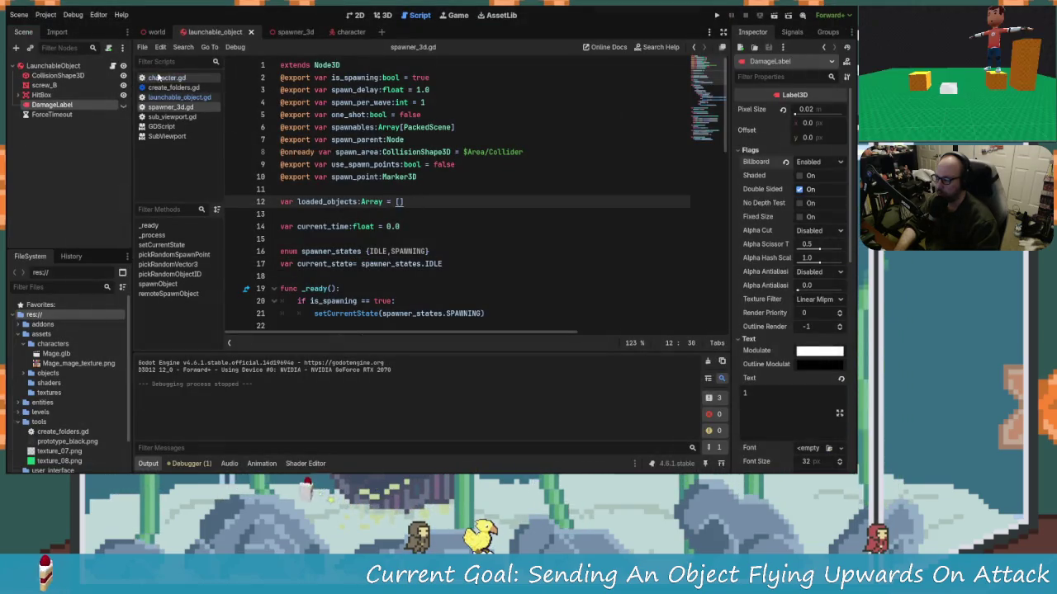
# - Look through the create_folders, character and spawner_3d scripts, ending on launchable_object.gd
pyautogui.click(173, 87)
pyautogui.click(179, 96)
pyautogui.click(173, 78)
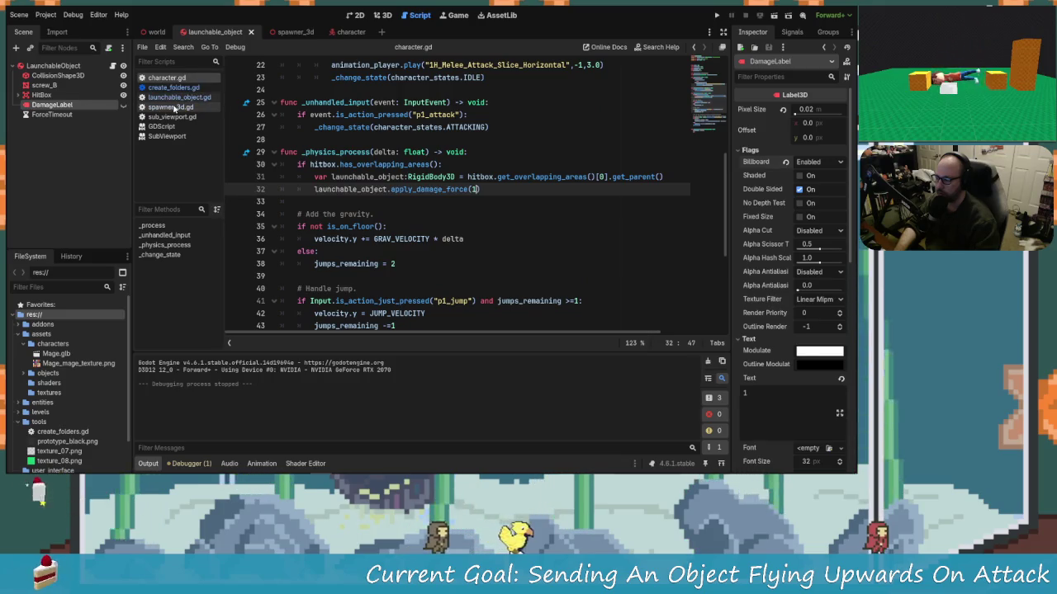
pyautogui.click(173, 108)
pyautogui.click(180, 97)
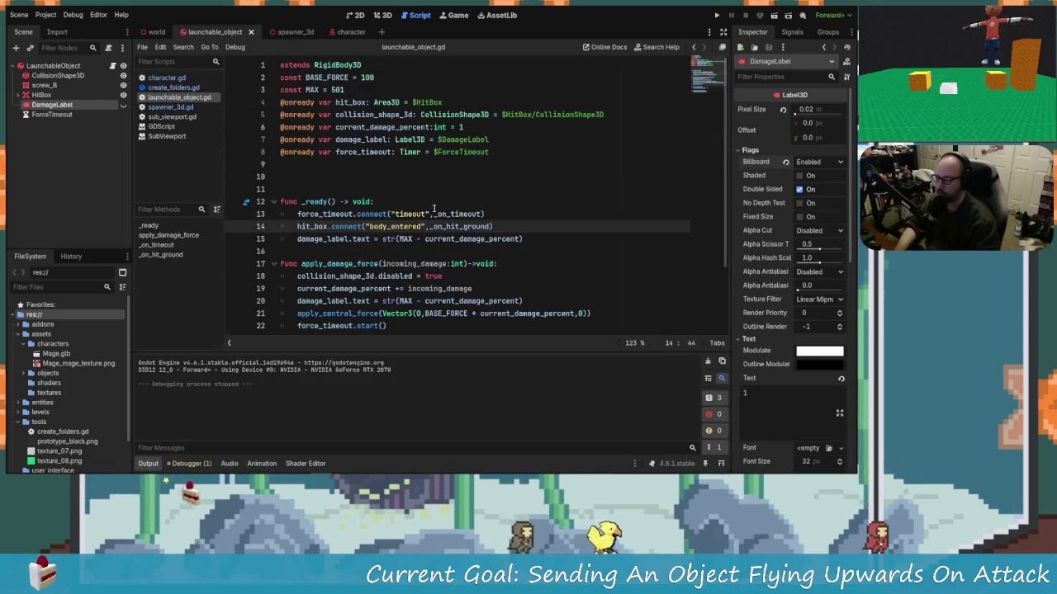
# - Change BASE_FORCE on line 2 from 100 to 150
pyautogui.scroll(-3, 533, 296)
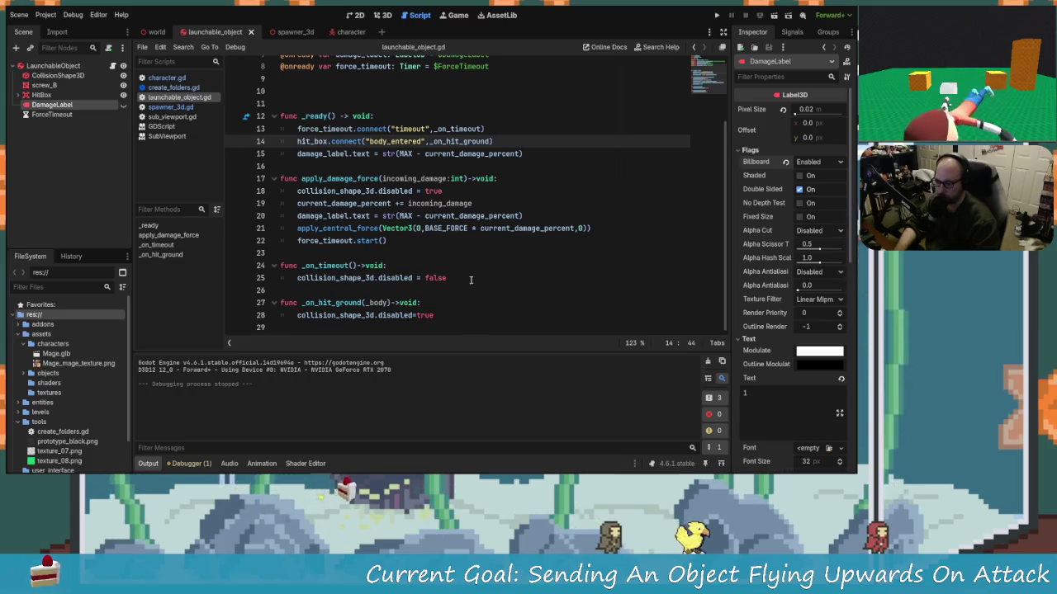
pyautogui.scroll(2, 437, 216)
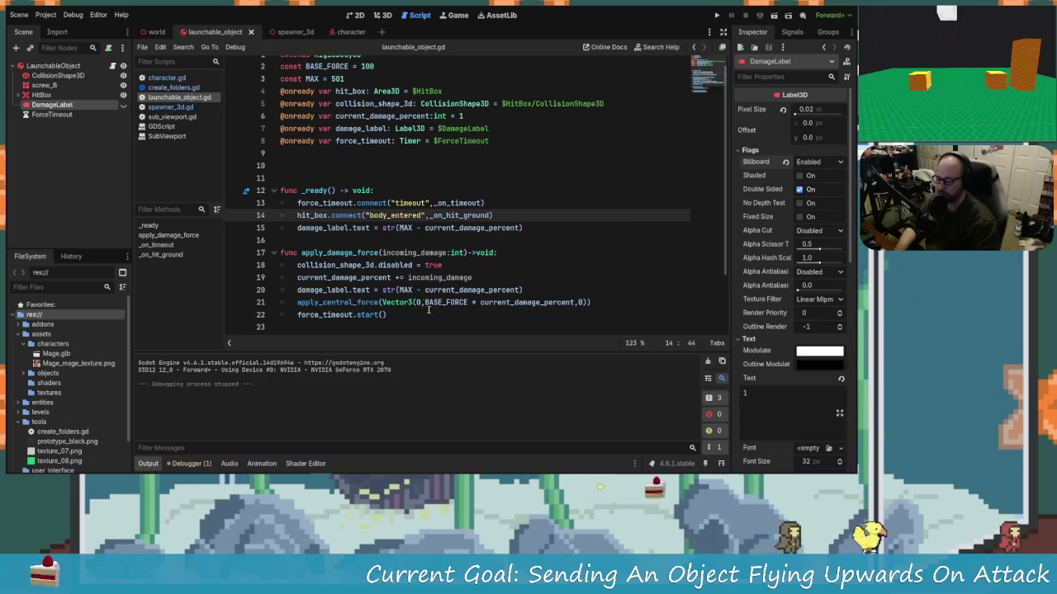
pyautogui.click(461, 306)
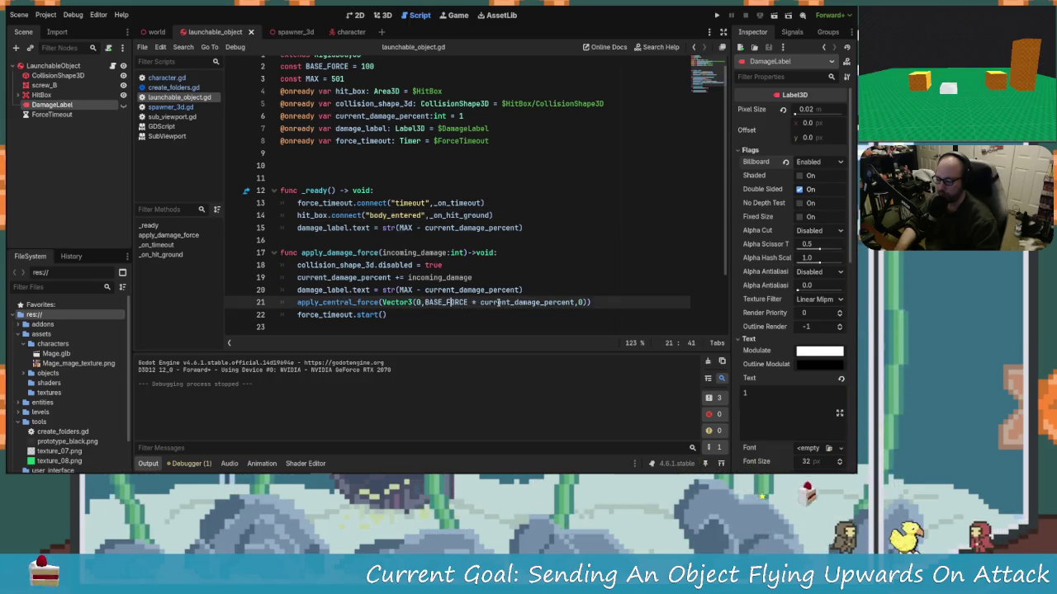
pyautogui.scroll(1, 422, 141)
pyautogui.click(393, 82)
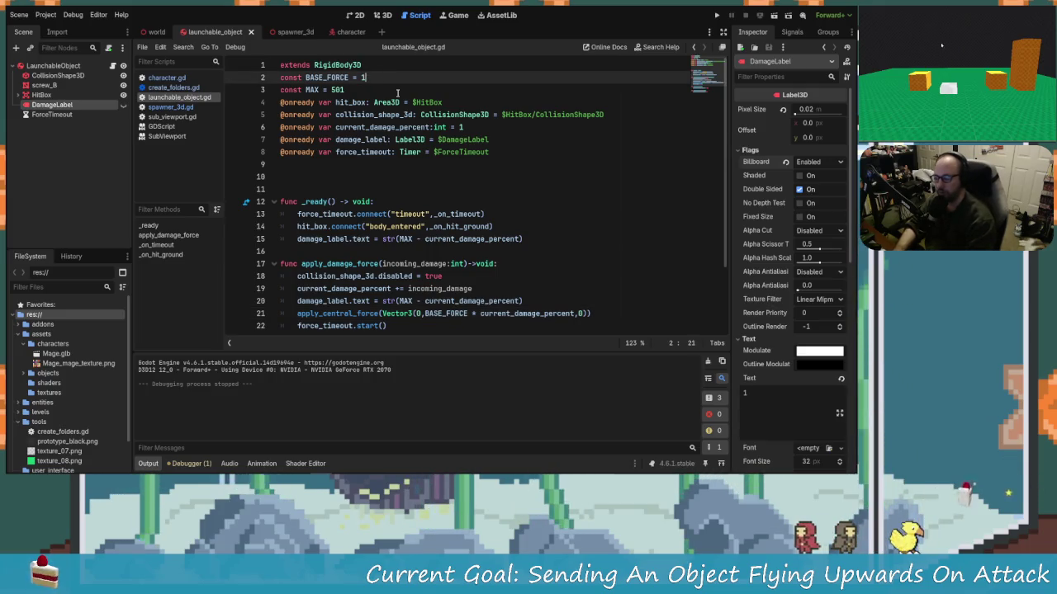
pyautogui.write('50')
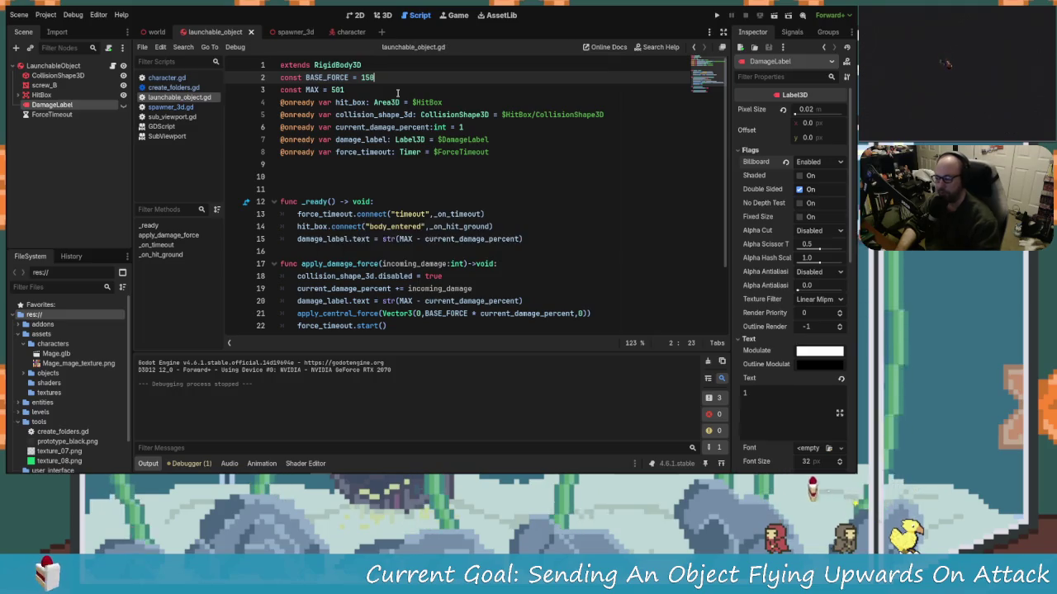
pyautogui.click(718, 16)
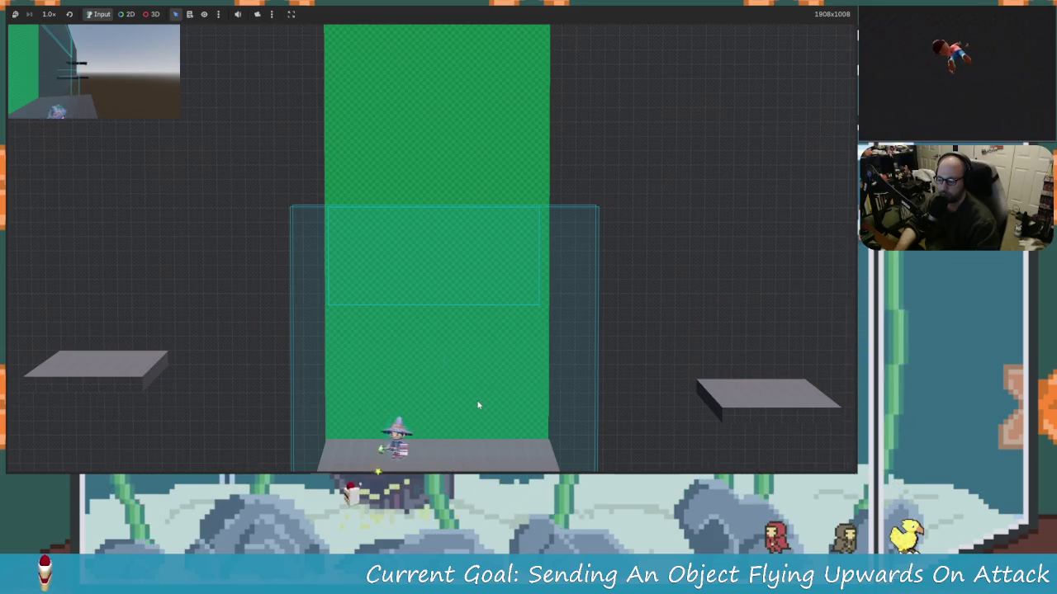
pyautogui.press('Right')
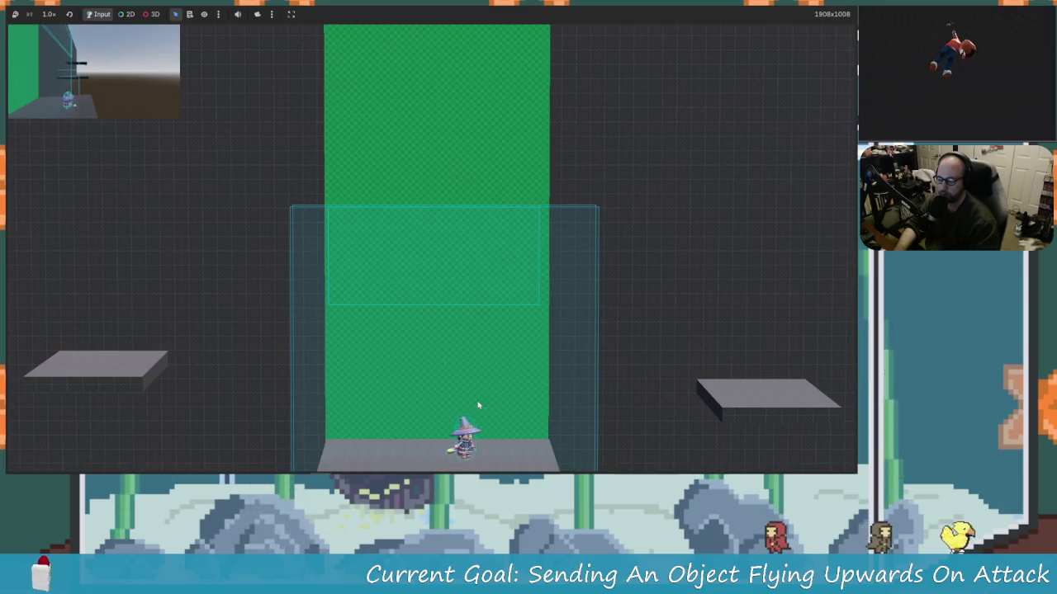
pyautogui.press('Left')
pyautogui.press('x')
pyautogui.press('Right')
pyautogui.press('Left')
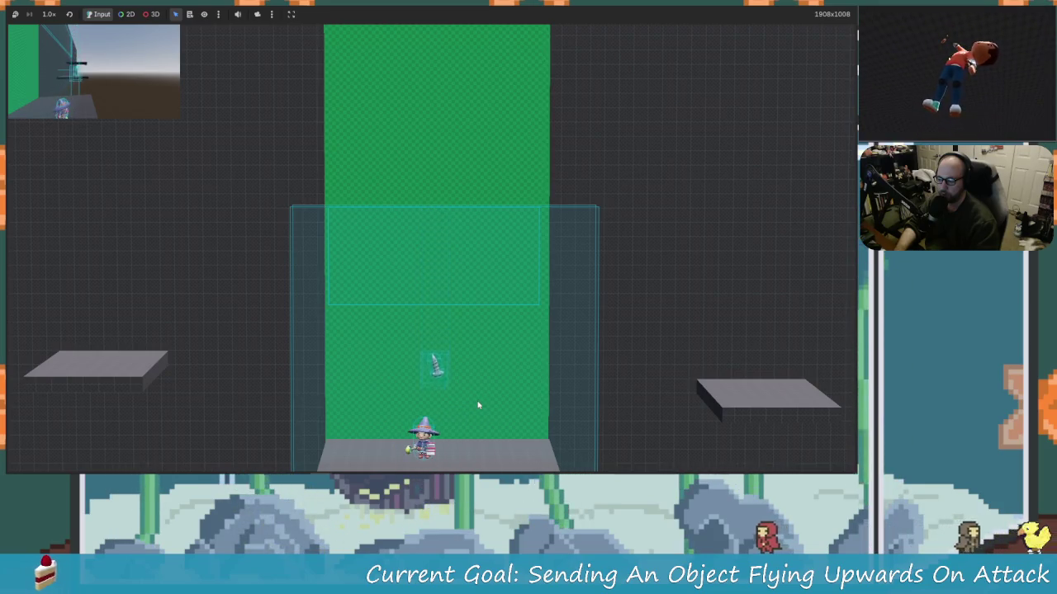
pyautogui.press('x')
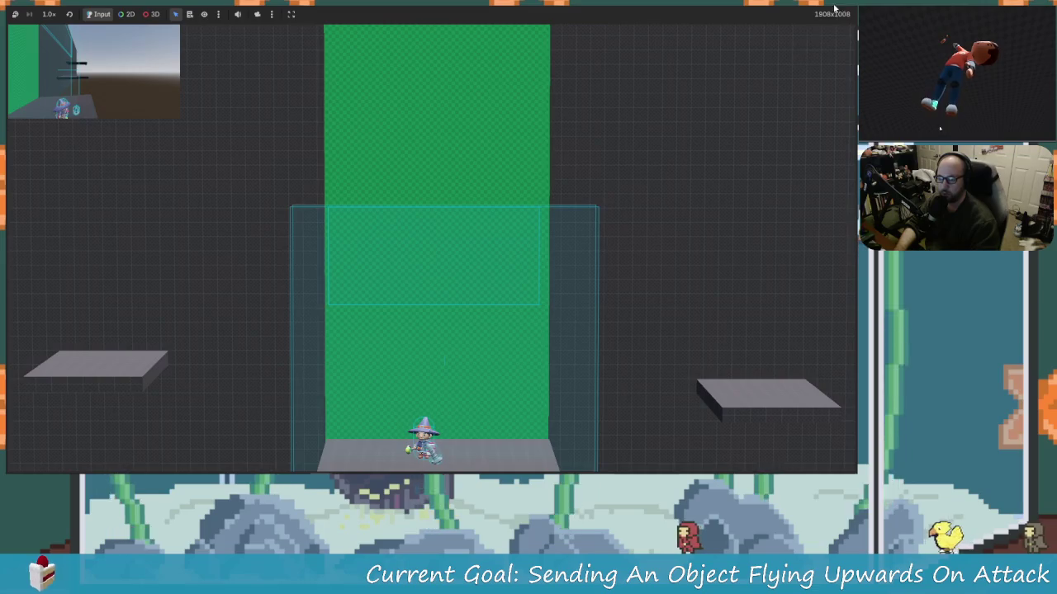
pyautogui.click(834, 9)
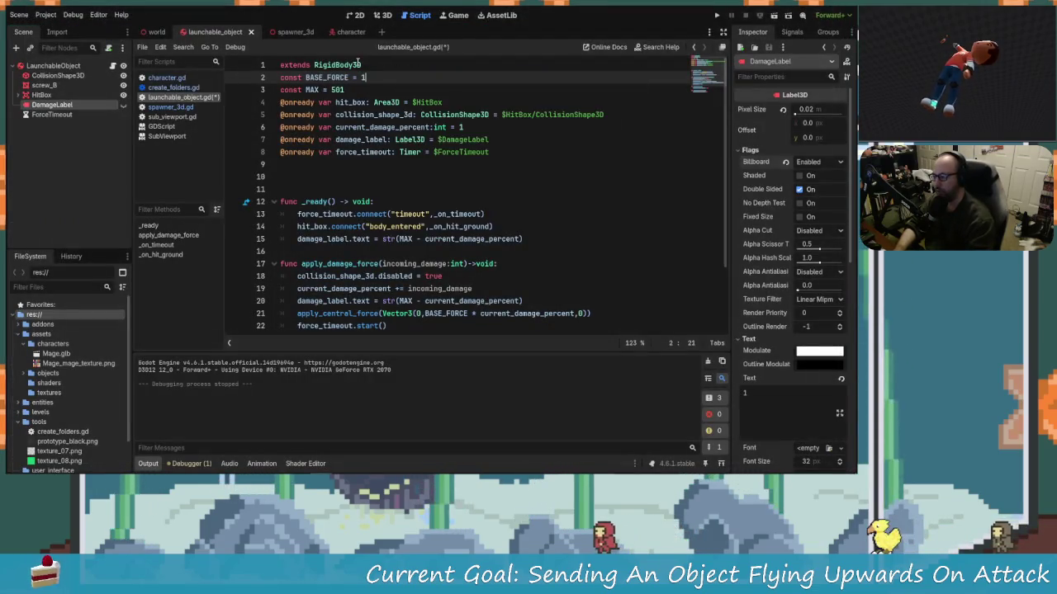
# - Set BASE_FORCE to 250 and run the game to test the stronger launch
pyautogui.write('9')
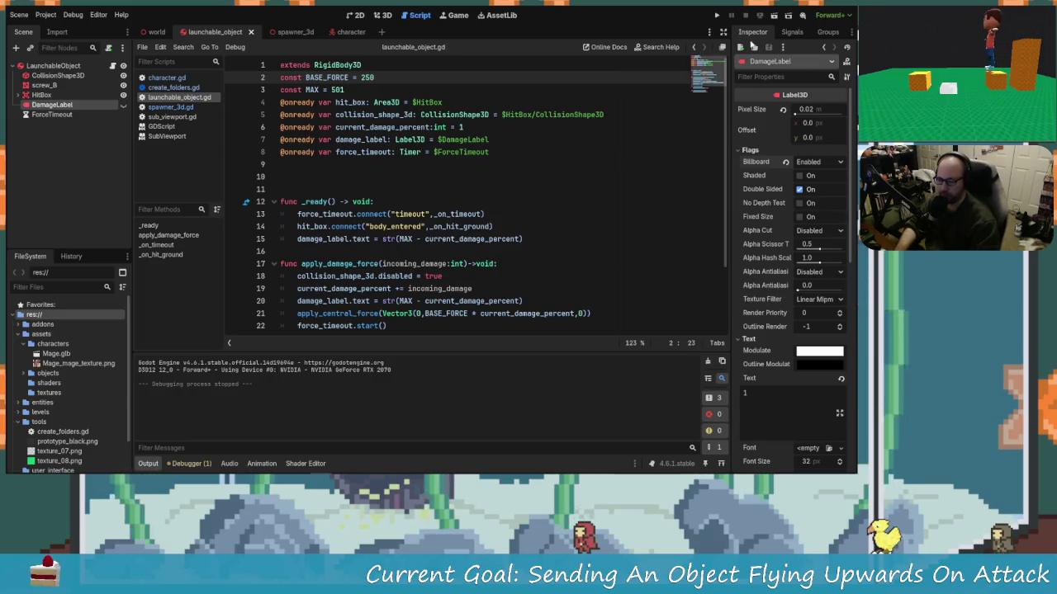
pyautogui.click(719, 16)
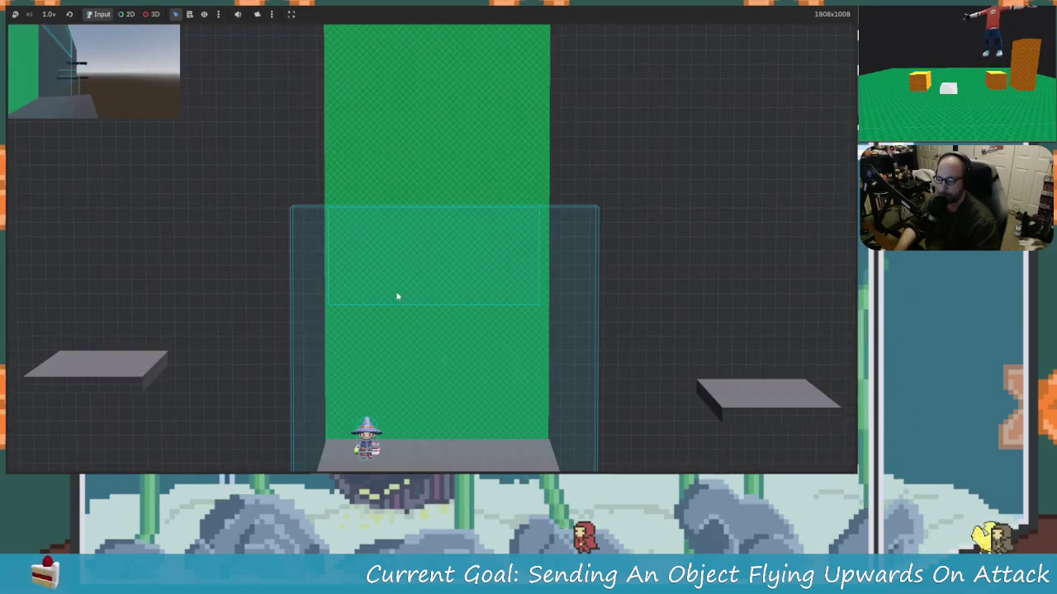
# - Walk and jump the wizard around the floor, knocking the first screw upward
pyautogui.press('Right')
pyautogui.press('Left')
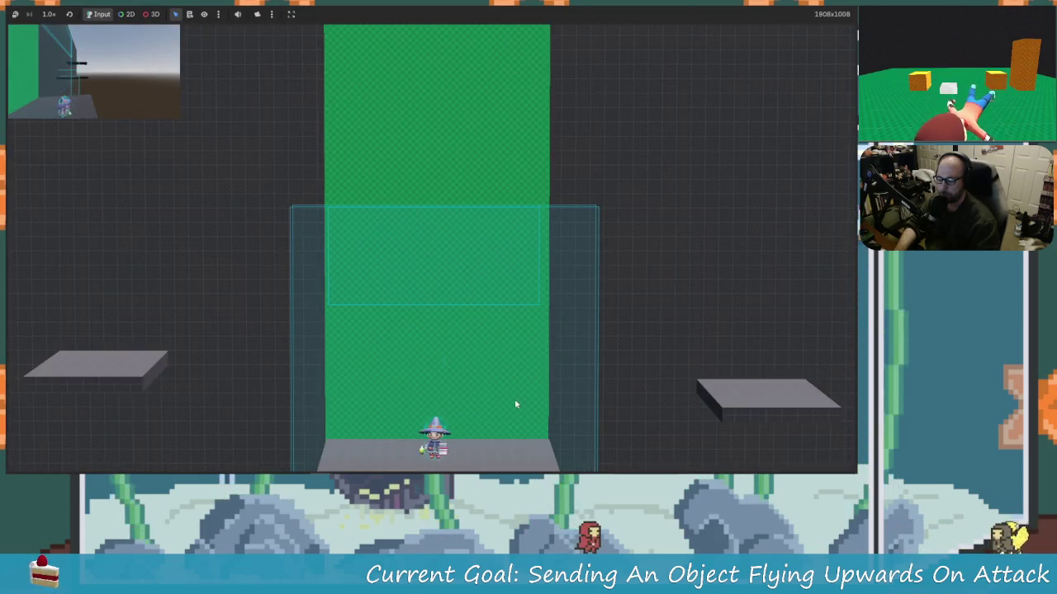
pyautogui.press('Right')
pyautogui.press('x')
pyautogui.press('Left')
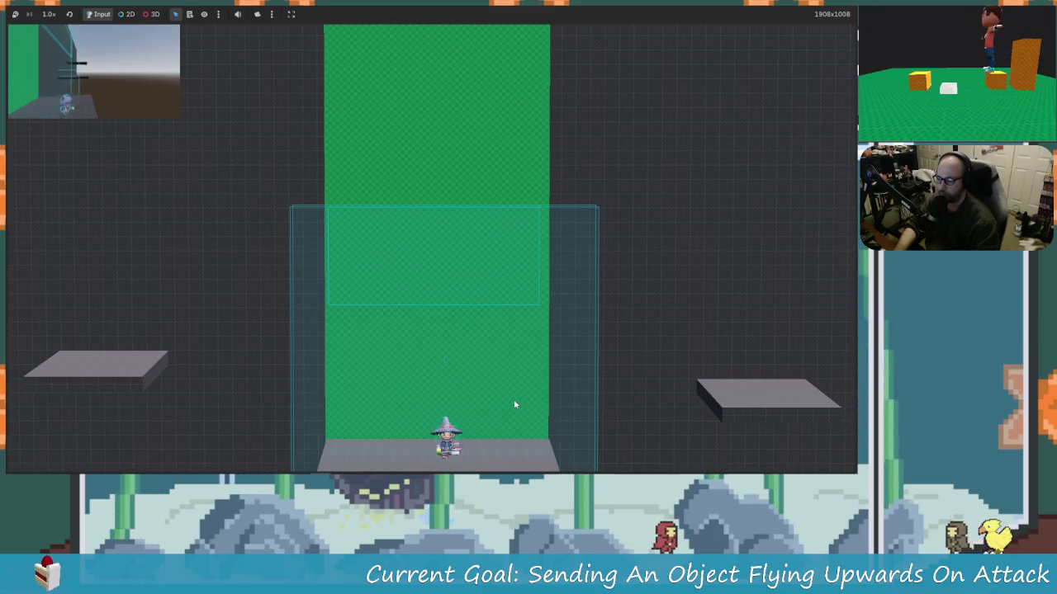
pyautogui.press('Right')
pyautogui.press('space')
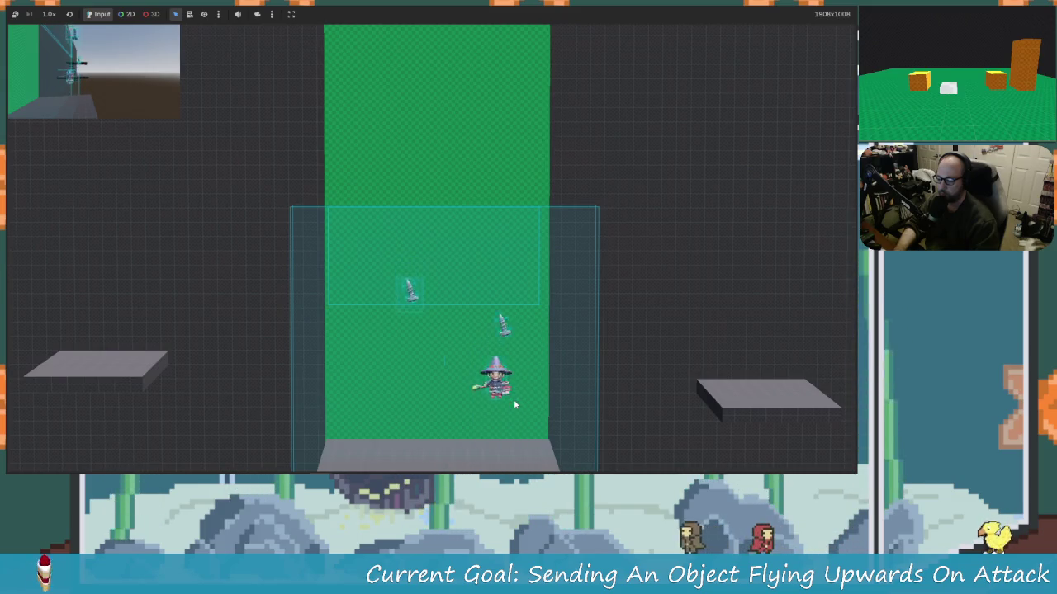
pyautogui.press('Left')
pyautogui.press('Right')
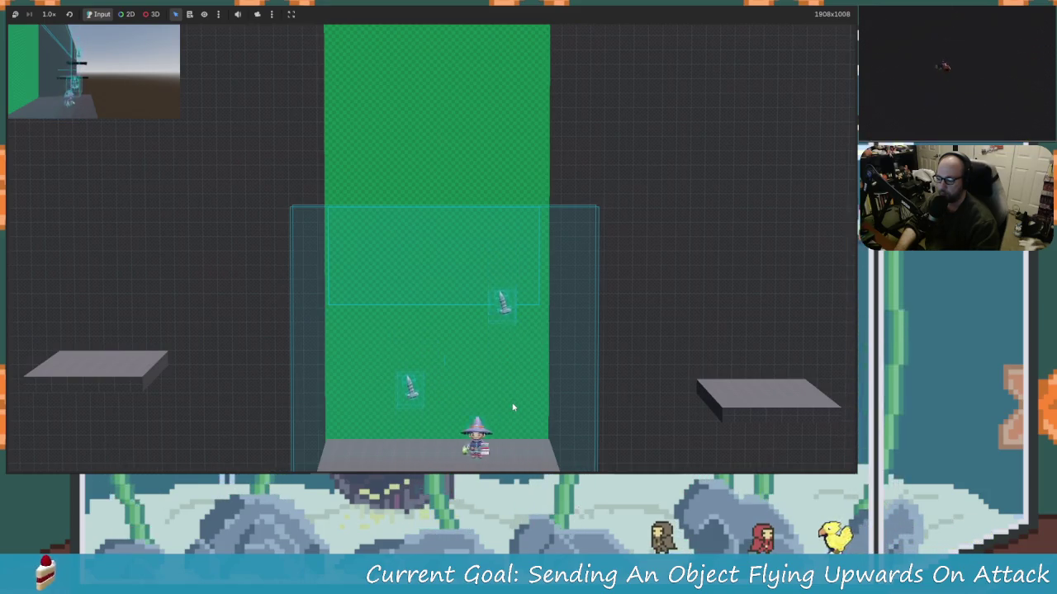
pyautogui.press('Left')
pyautogui.press('Left')
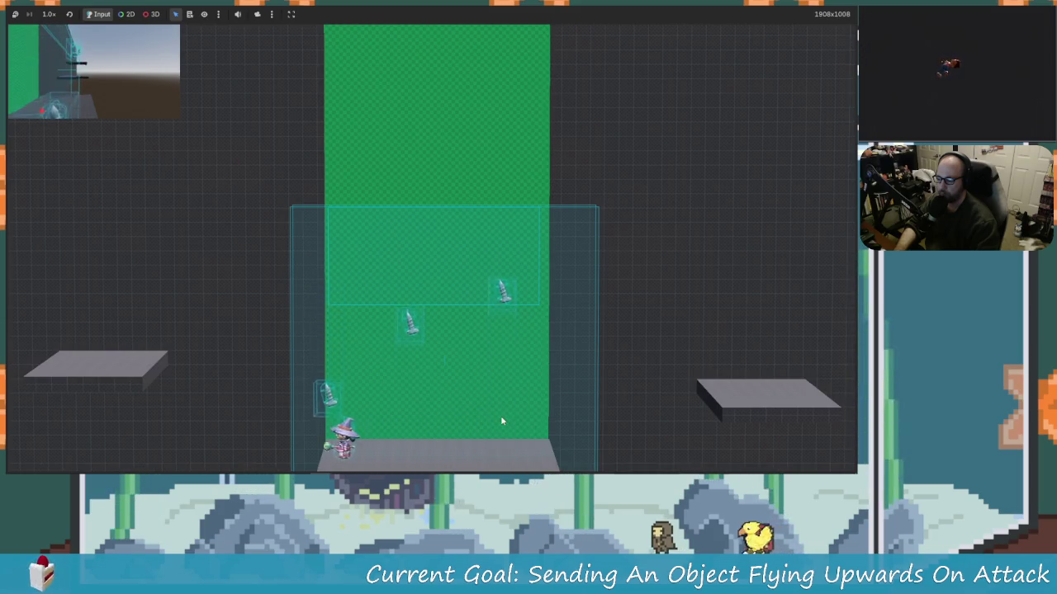
pyautogui.press('Right')
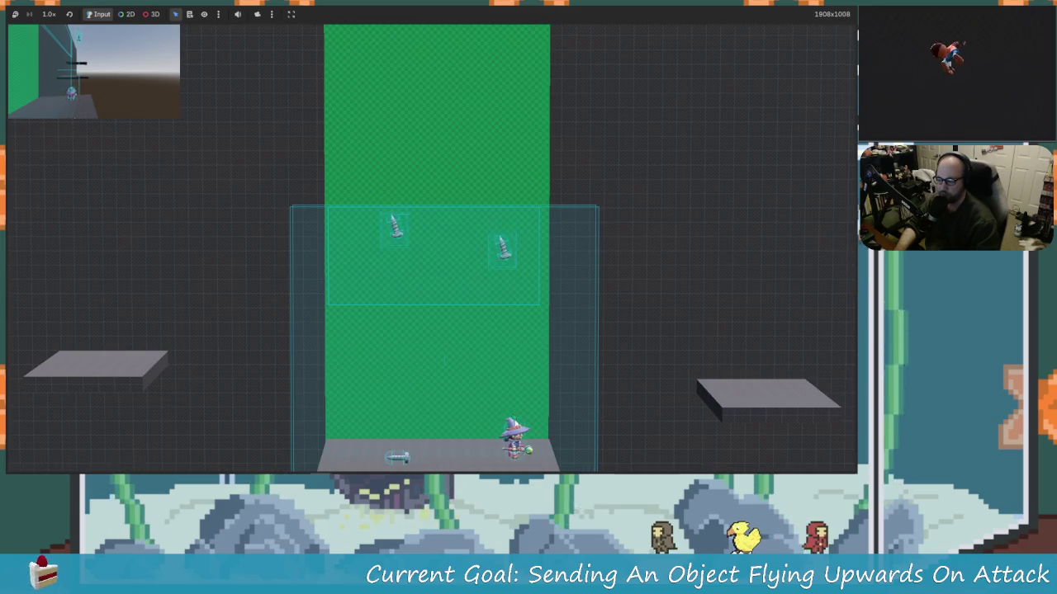
pyautogui.press('Right')
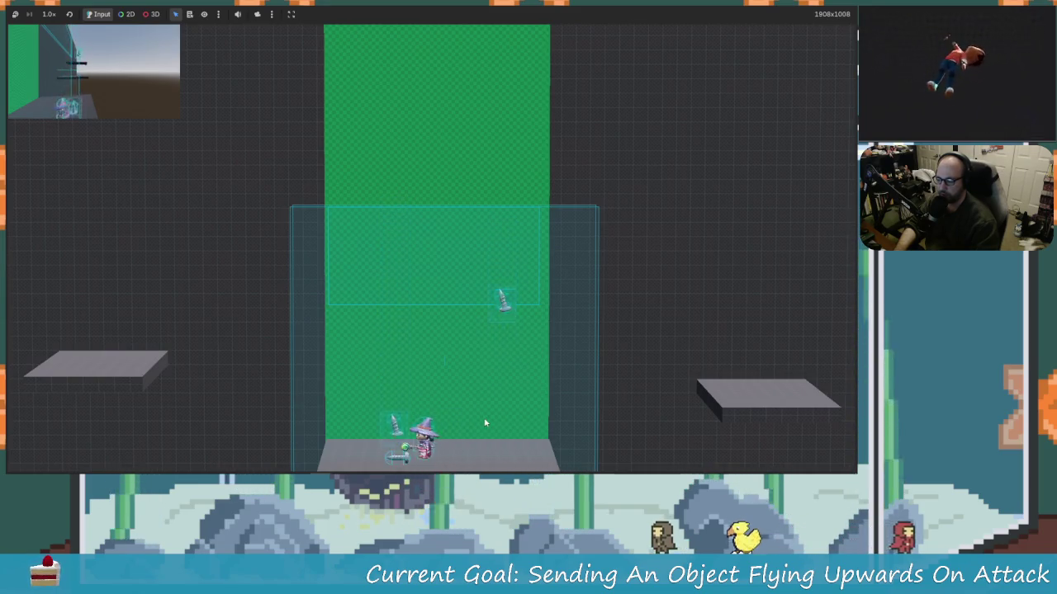
pyautogui.press('Right')
pyautogui.press('Left')
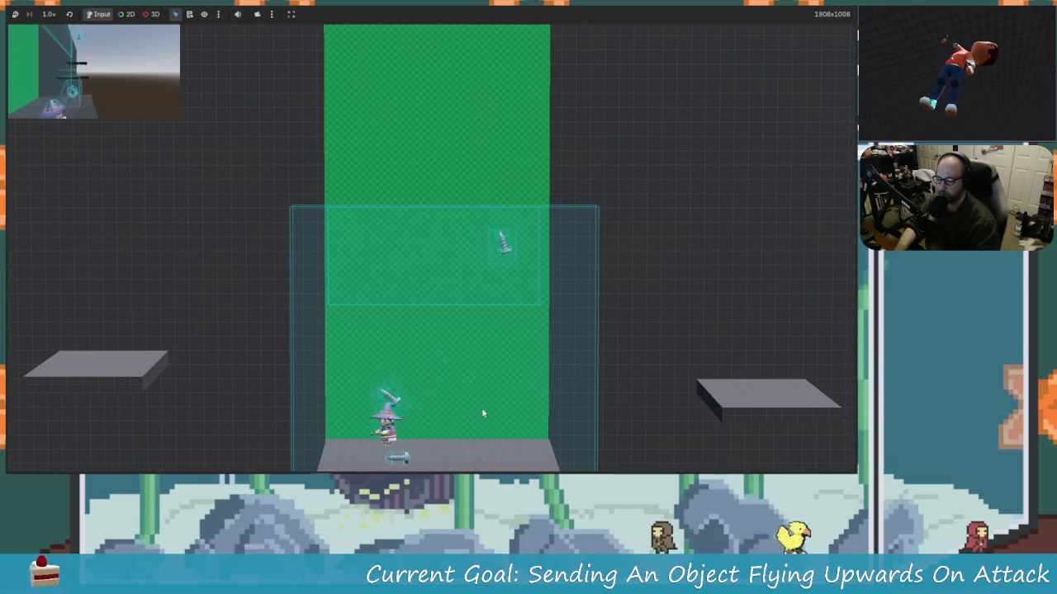
pyautogui.press('space')
pyautogui.press('Right')
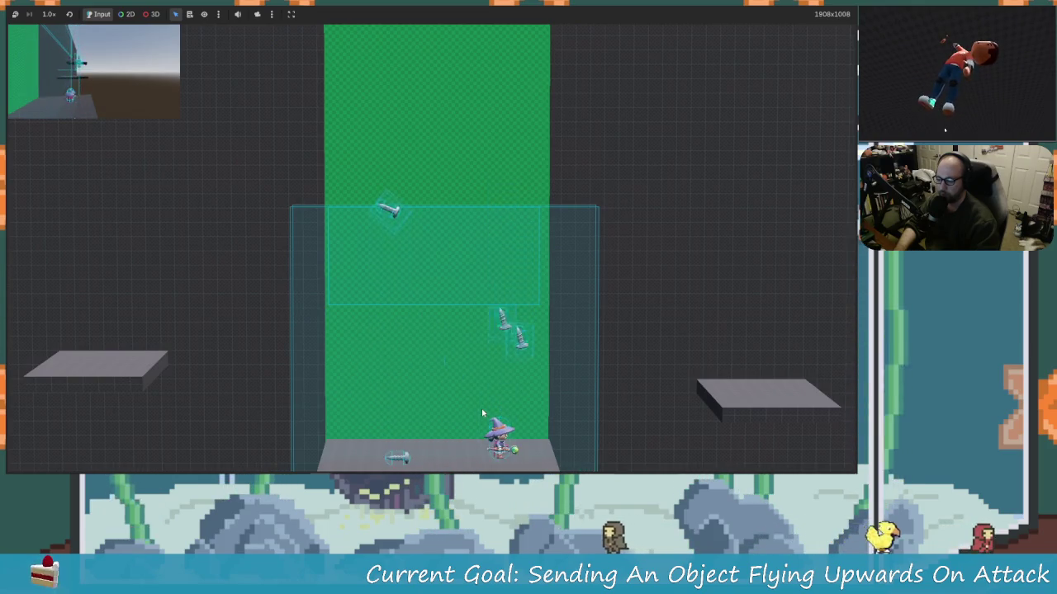
pyautogui.press('Left')
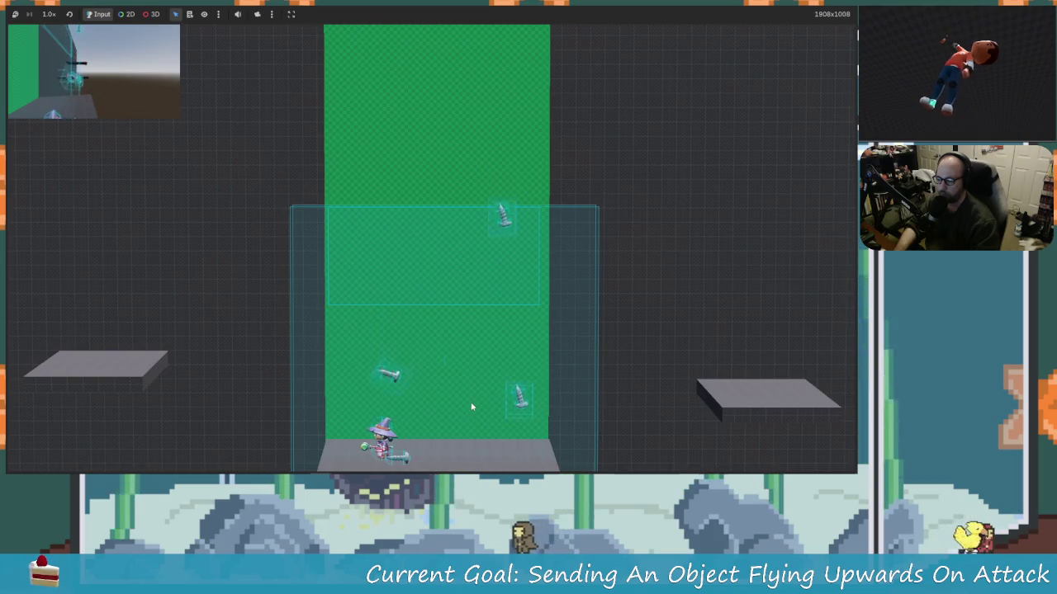
pyautogui.press('Right')
pyautogui.press('Right')
# - Attack the screws repeatedly from the floor, sending them flying upward at force 250
pyautogui.press('x')
pyautogui.press('Left')
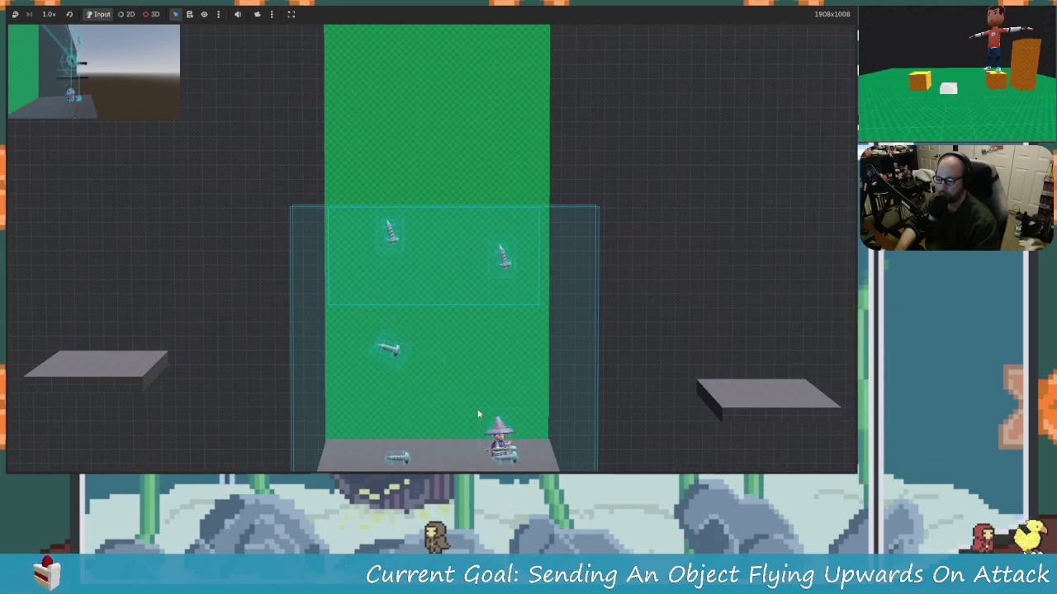
pyautogui.press('Left')
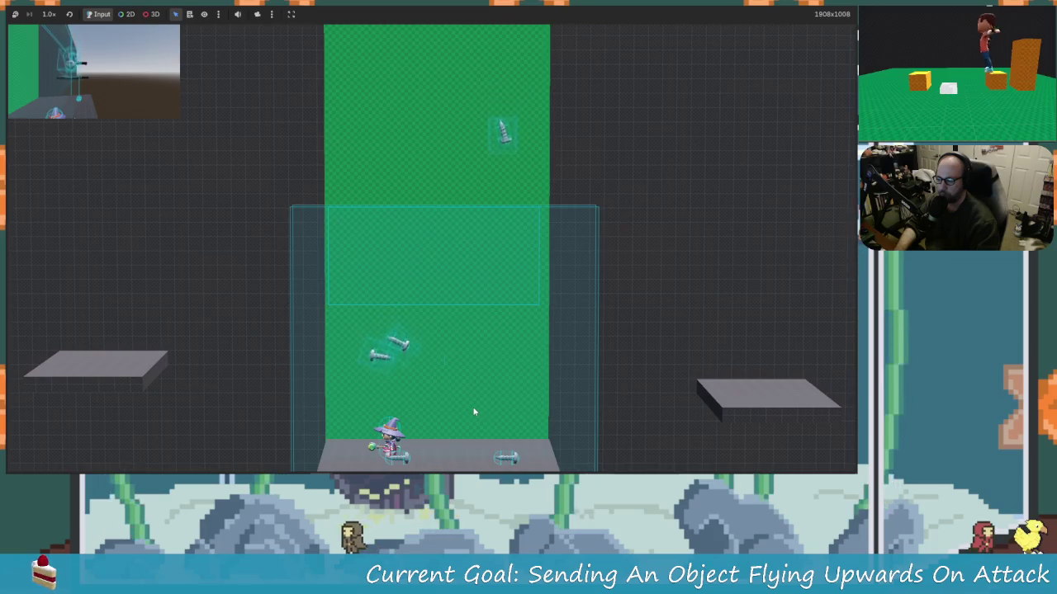
pyautogui.press('x')
pyautogui.press('Right')
pyautogui.press('Right')
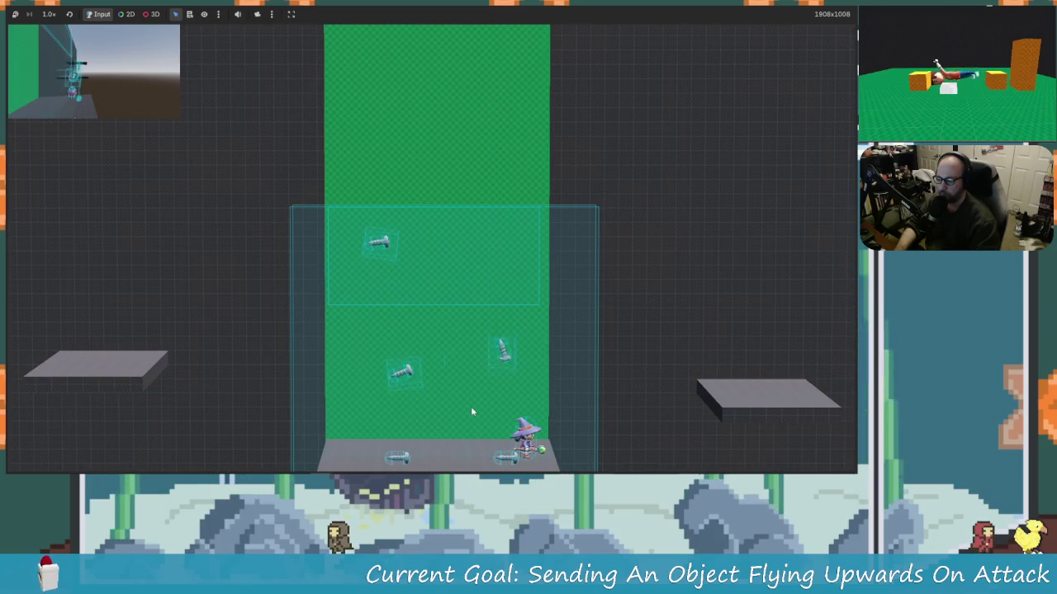
pyautogui.press('x')
pyautogui.press('Left')
pyautogui.press('x')
pyautogui.press('x')
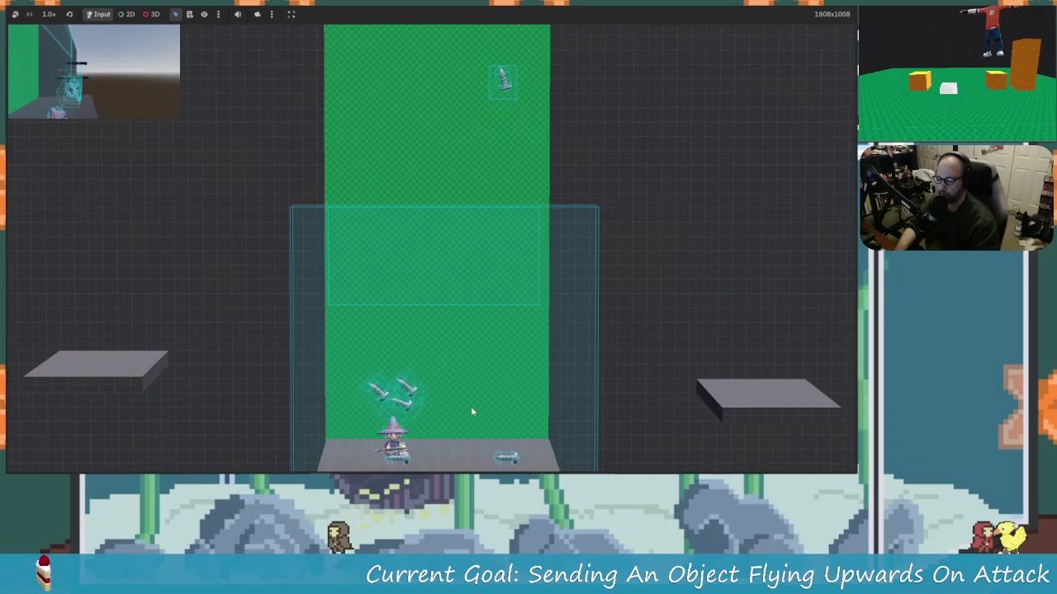
pyautogui.press('Right')
pyautogui.press('z')
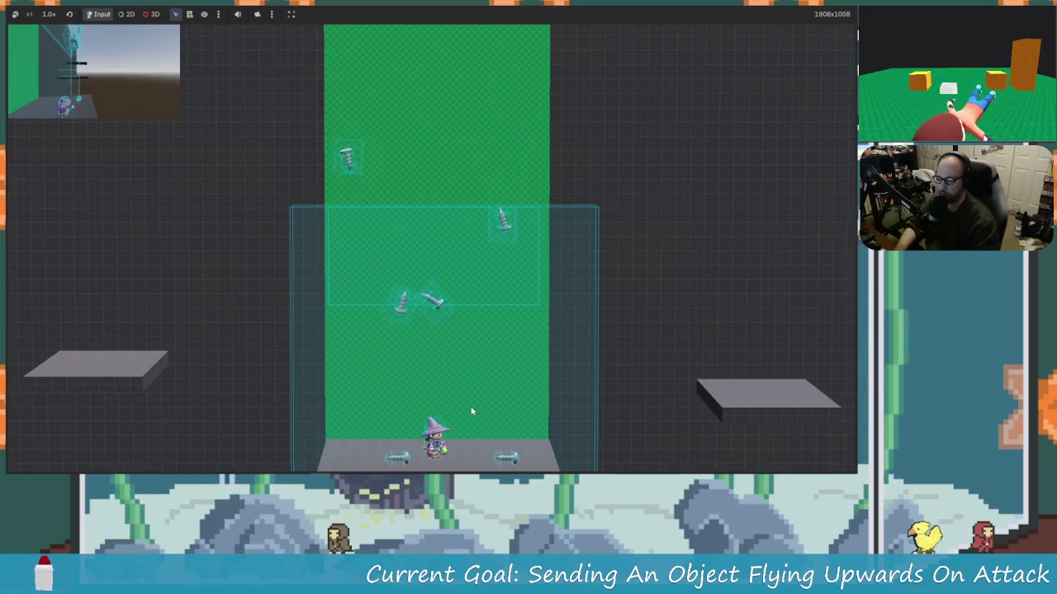
pyautogui.press('z')
pyautogui.press('x')
pyautogui.press('Right')
pyautogui.press('Left')
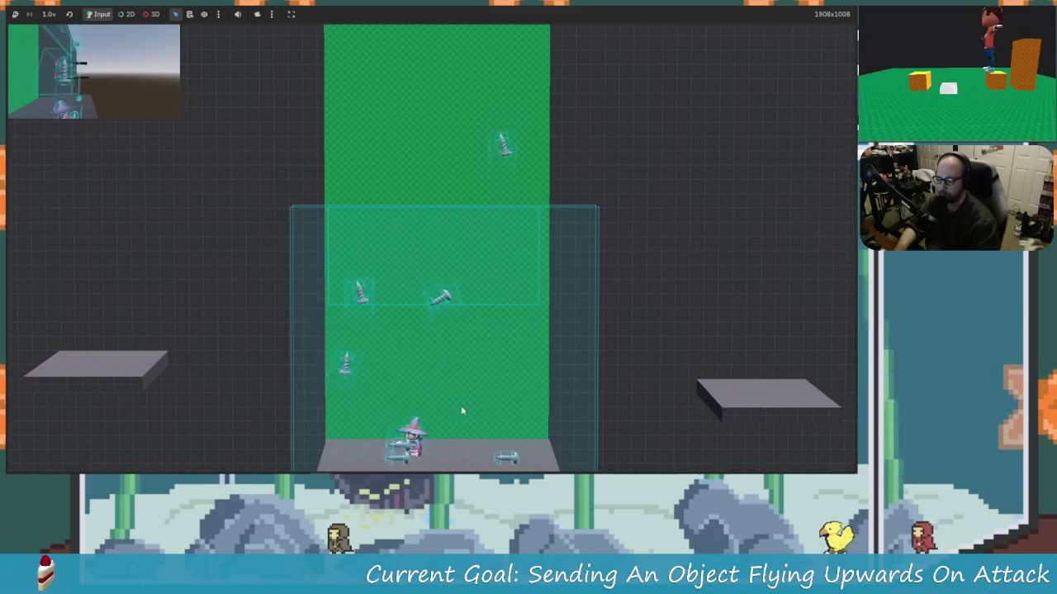
pyautogui.press('x')
pyautogui.press('Right')
pyautogui.press('Left')
pyautogui.press('x')
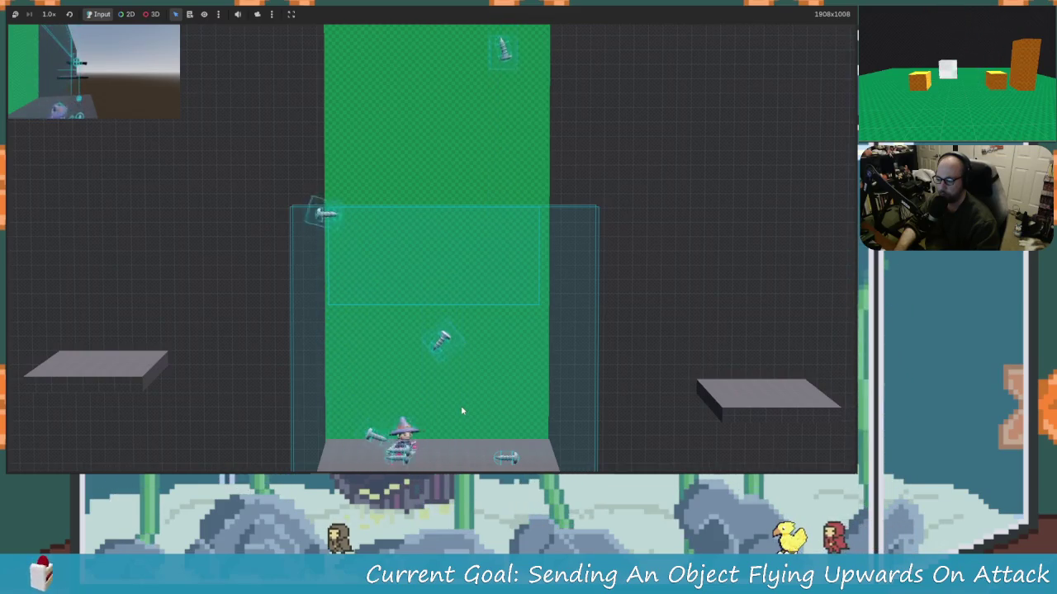
pyautogui.press('Left')
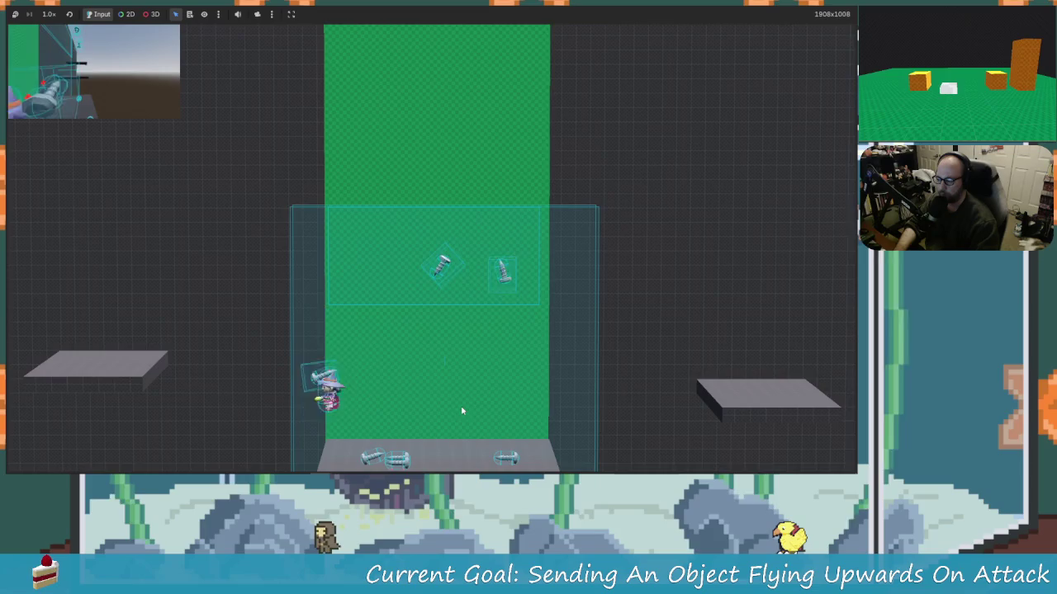
pyautogui.press('x')
pyautogui.press('Right')
pyautogui.press('Left')
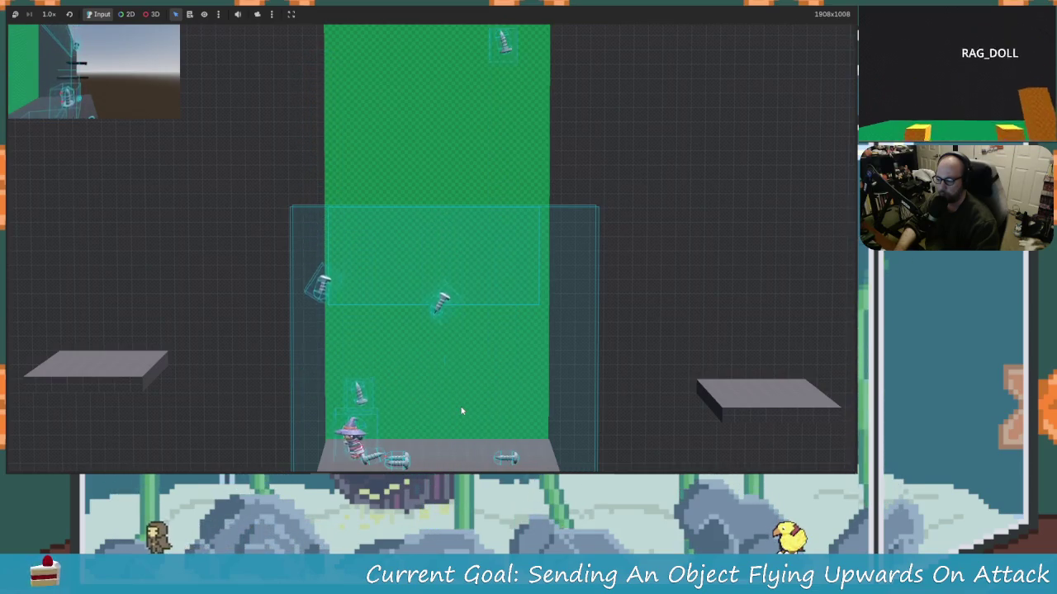
pyautogui.press('x')
pyautogui.press('x')
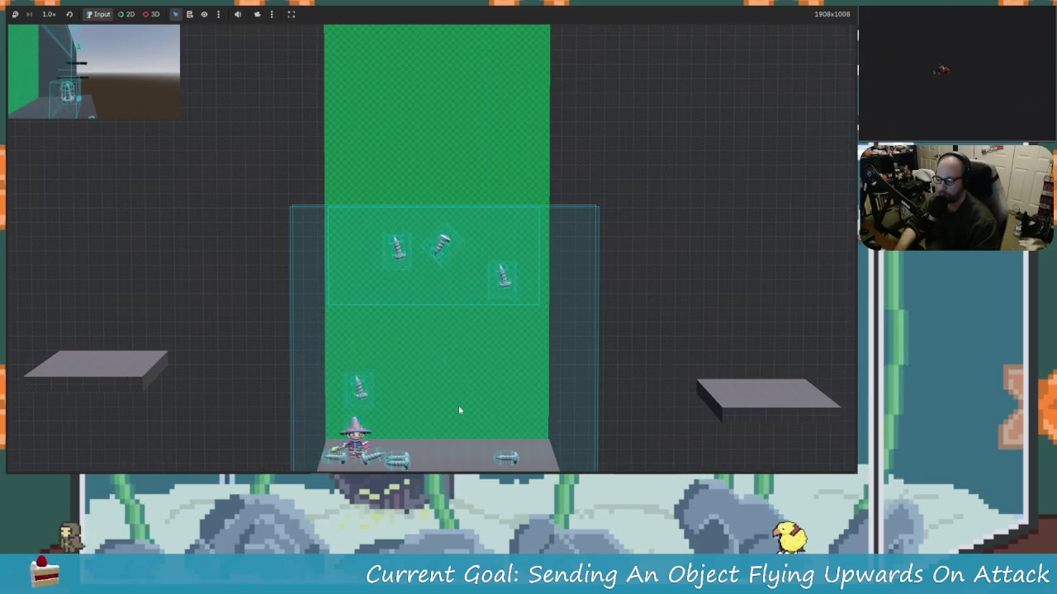
pyautogui.press('Right')
pyautogui.press('Left')
pyautogui.press('x')
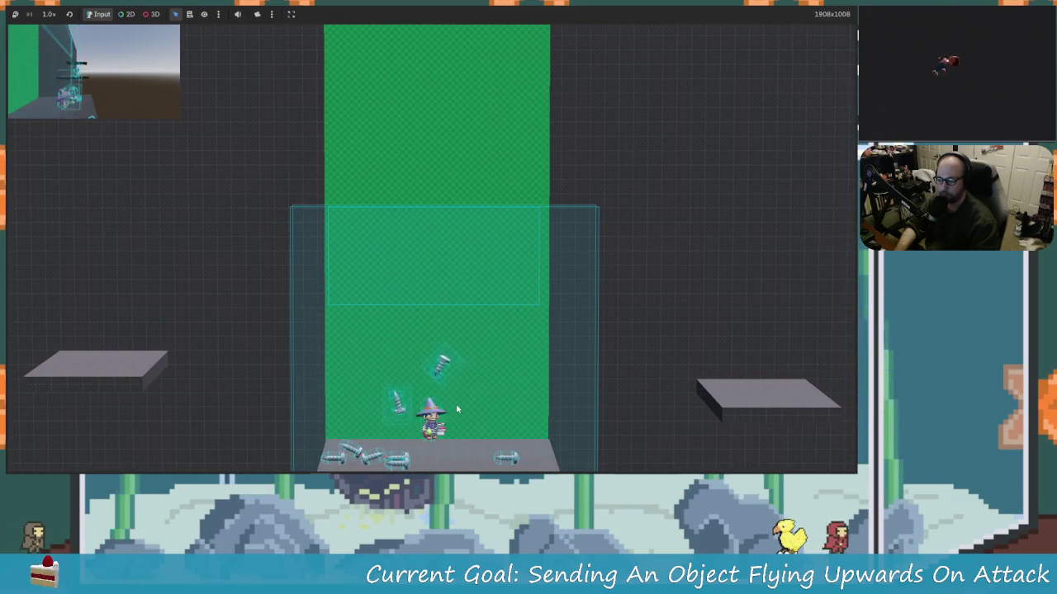
pyautogui.press('x')
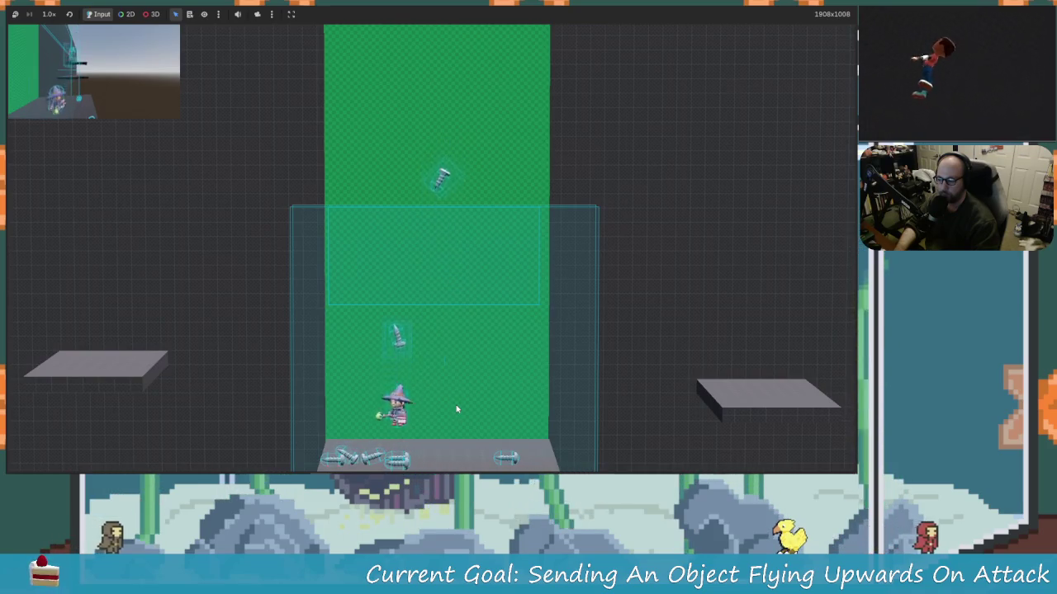
pyautogui.press('Right')
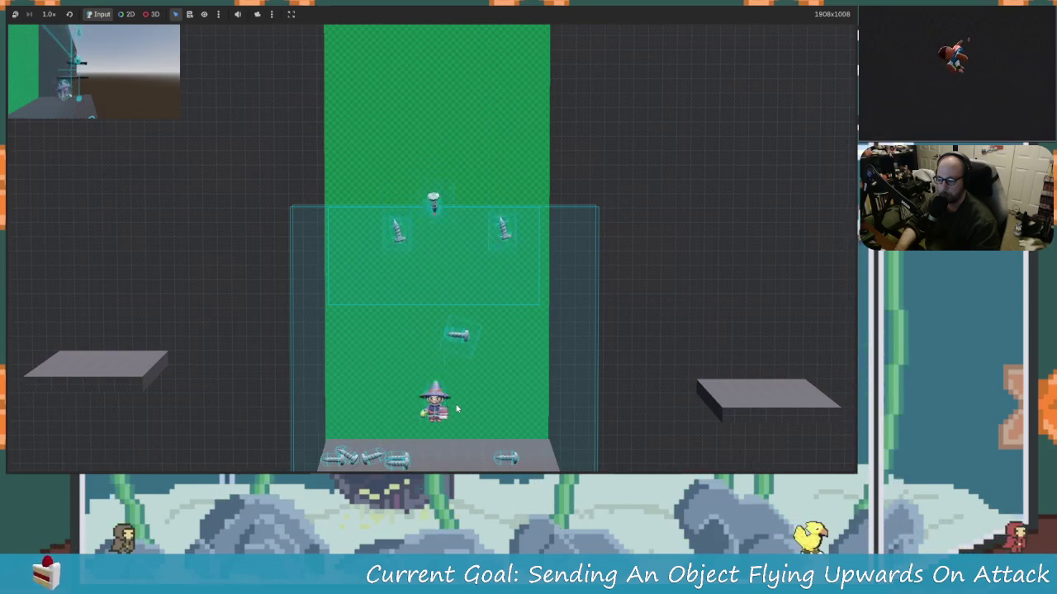
pyautogui.press('x')
pyautogui.press('x')
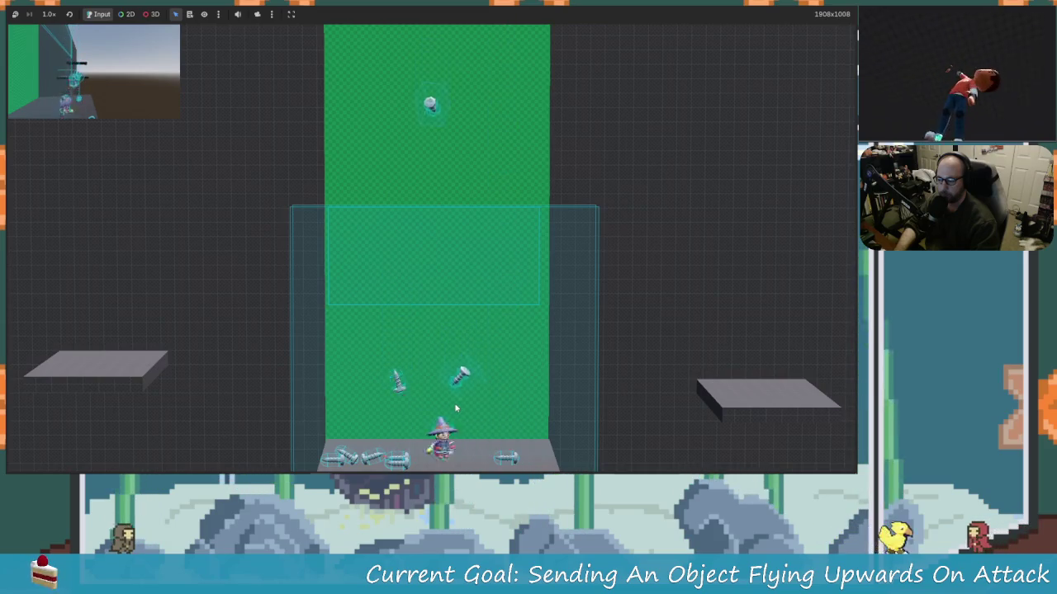
pyautogui.press('space')
pyautogui.press('Left')
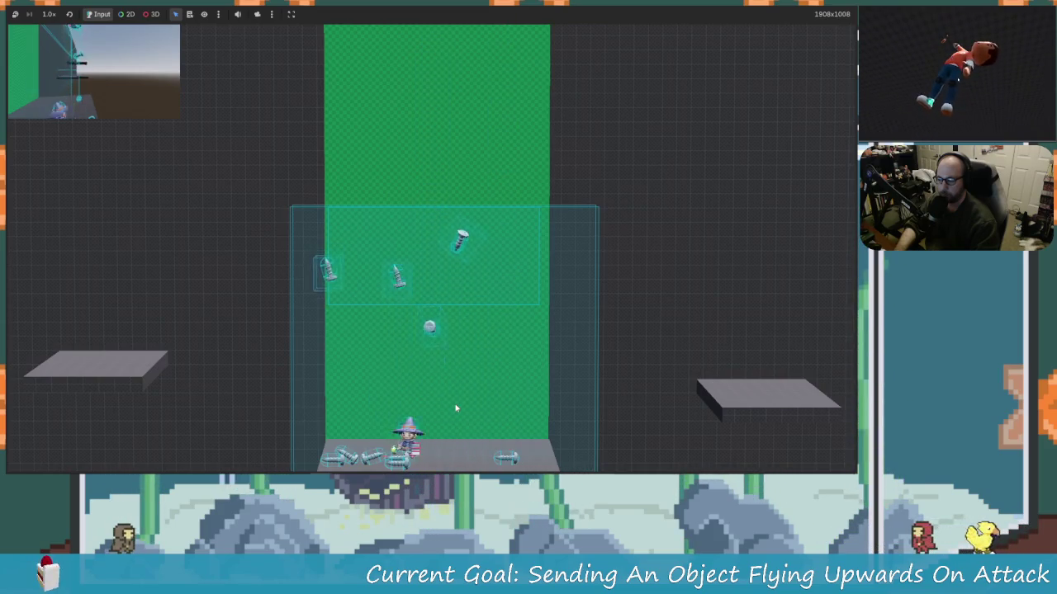
pyautogui.press('space')
pyautogui.press('x')
pyautogui.press('Left')
pyautogui.press('Right')
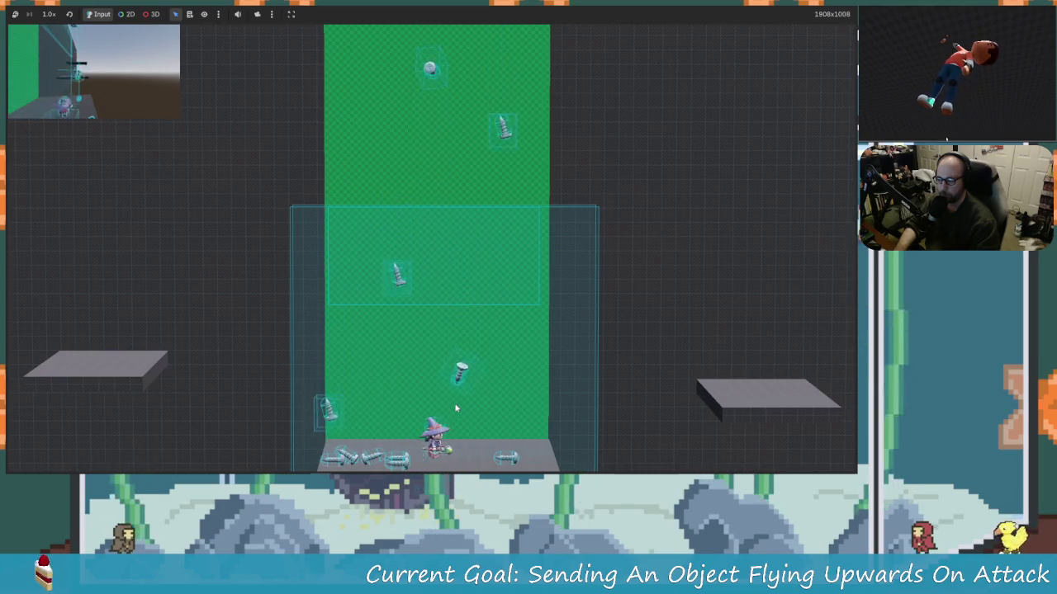
pyautogui.press('x')
pyautogui.press('Right')
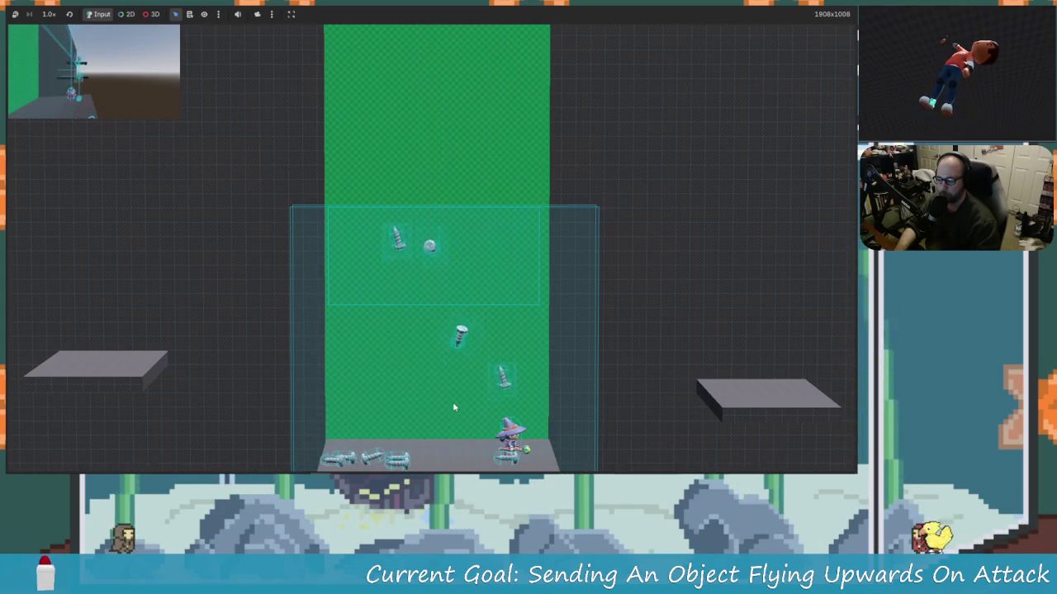
pyautogui.press('x')
pyautogui.press('Left')
pyautogui.press('x')
pyautogui.press('Left')
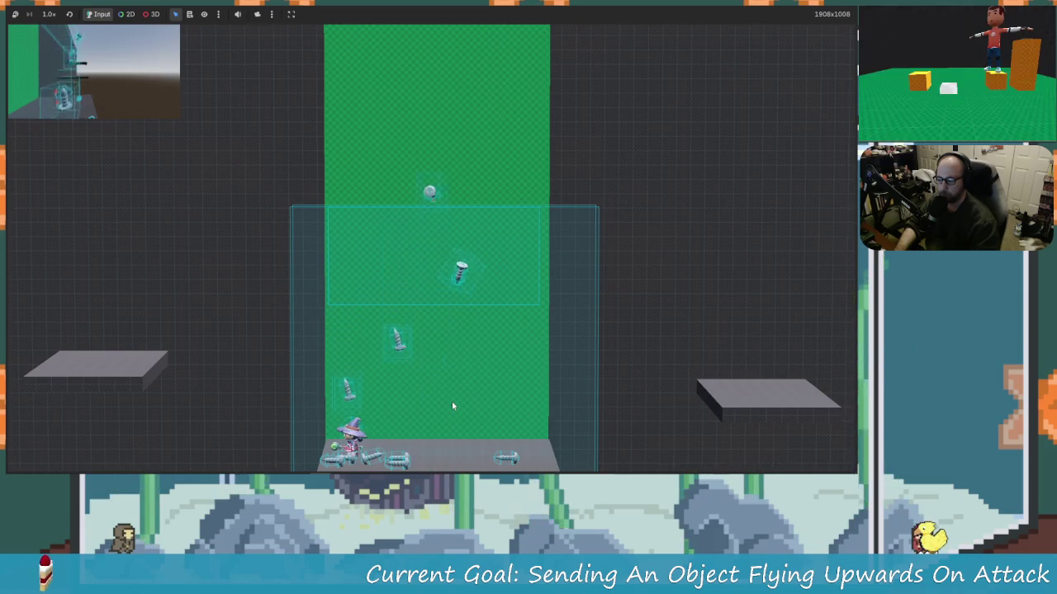
pyautogui.press('Right')
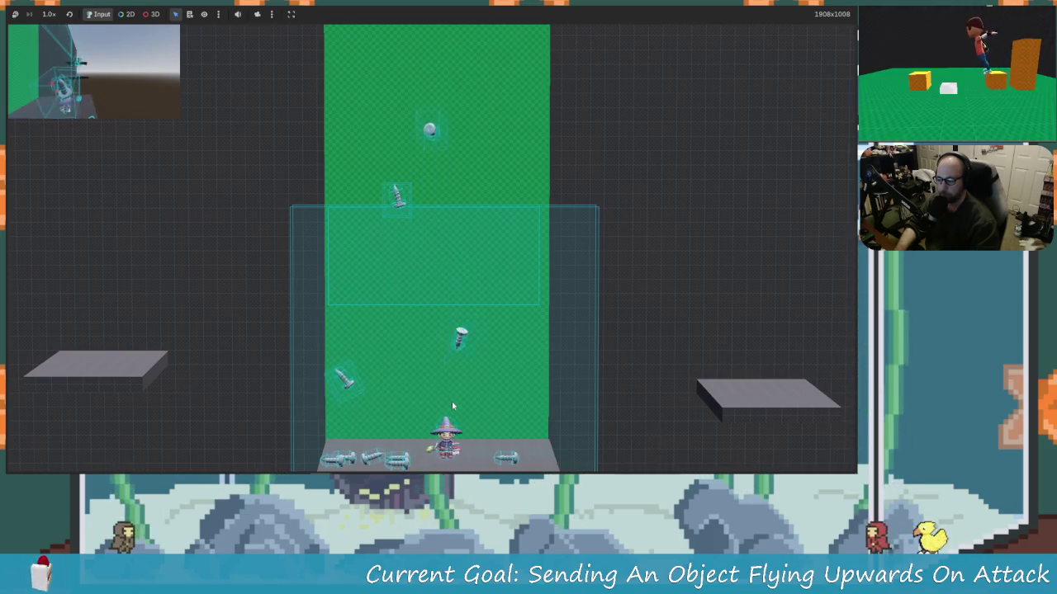
pyautogui.press('Left')
pyautogui.press('x')
pyautogui.press('Right')
pyautogui.press('Left')
pyautogui.press('space')
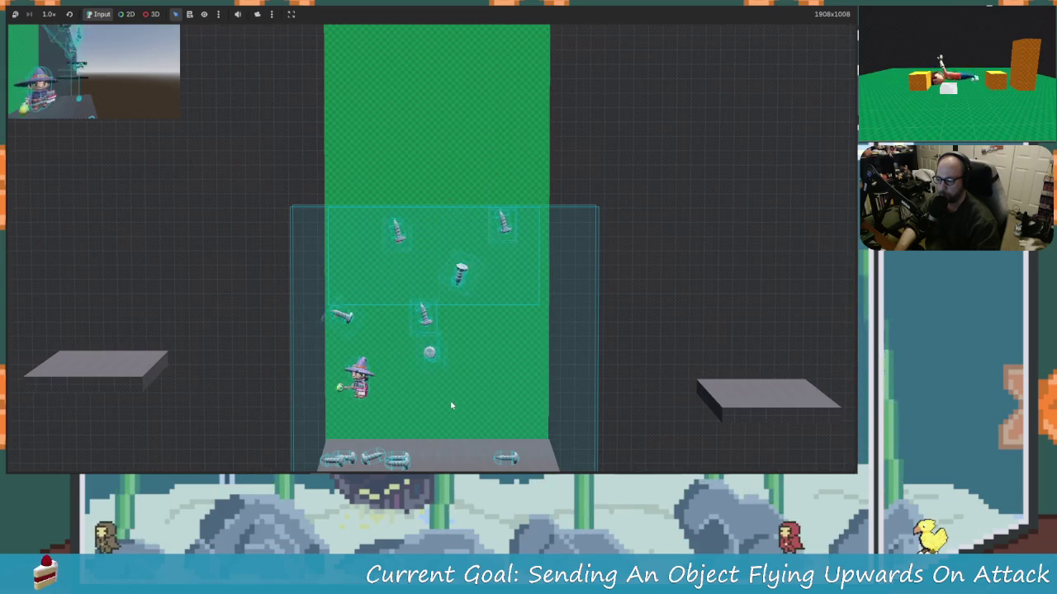
pyautogui.press('Right')
pyautogui.press('x')
pyautogui.press('Right')
pyautogui.press('Left')
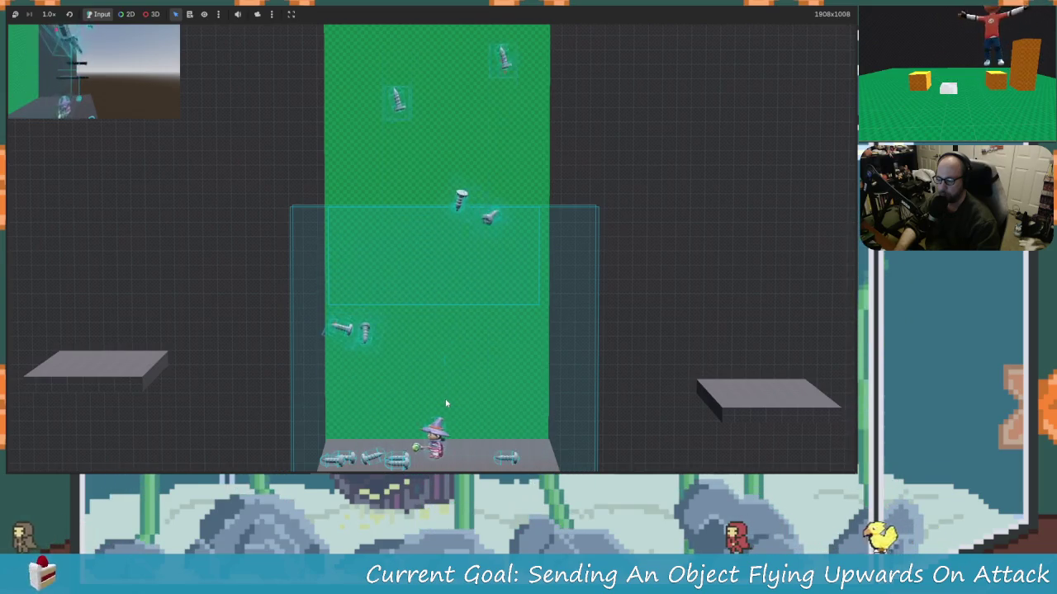
pyautogui.press('space')
pyautogui.press('x')
pyautogui.press('Right')
pyautogui.press('x')
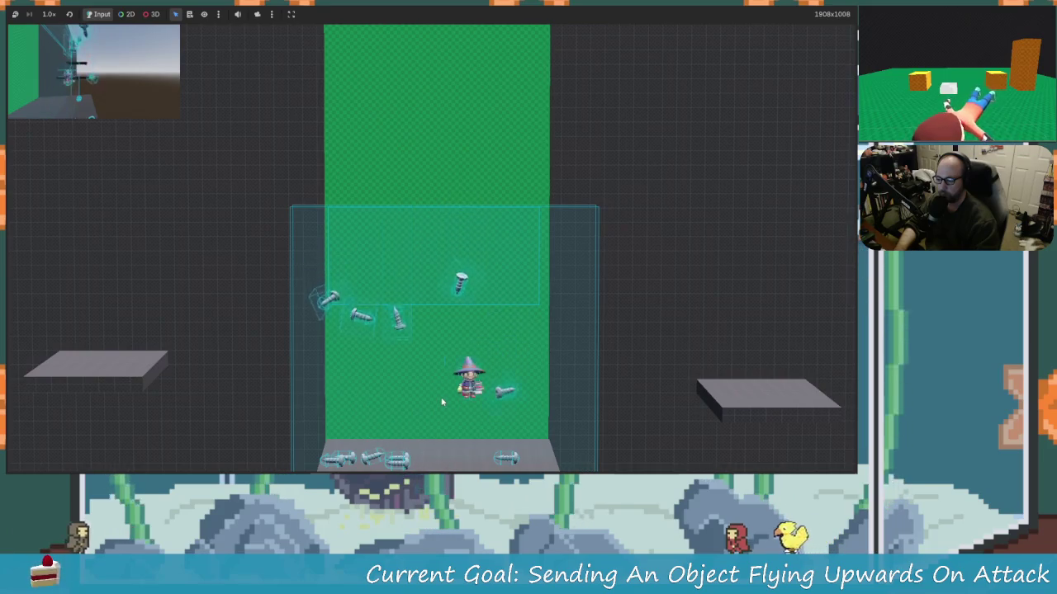
pyautogui.press('Left')
pyautogui.press('space')
pyautogui.press('Left')
pyautogui.press('Right')
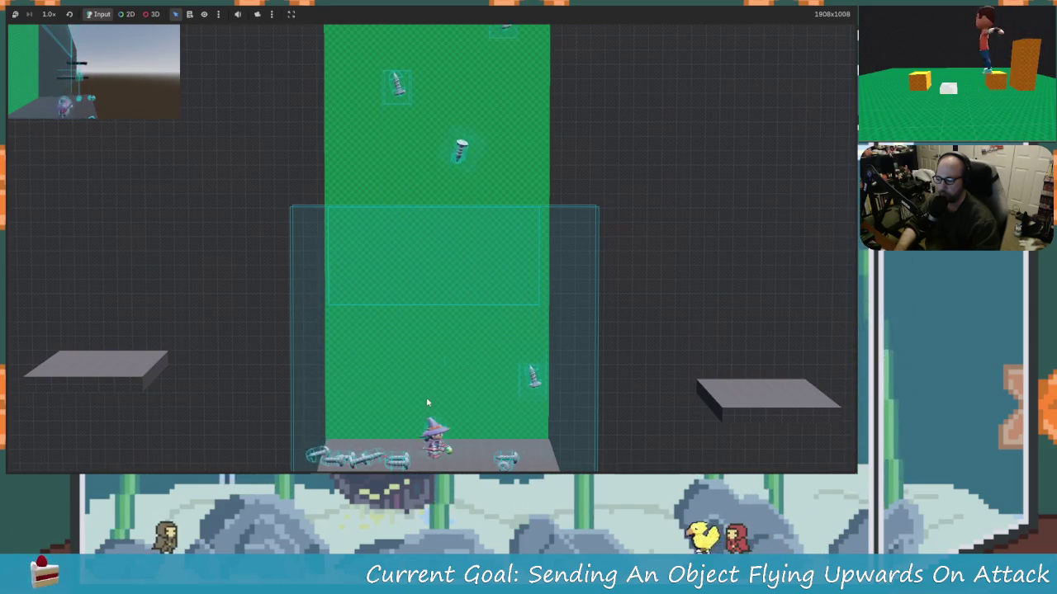
pyautogui.press('x')
pyautogui.press('Left')
pyautogui.press('Right')
pyautogui.press('Left')
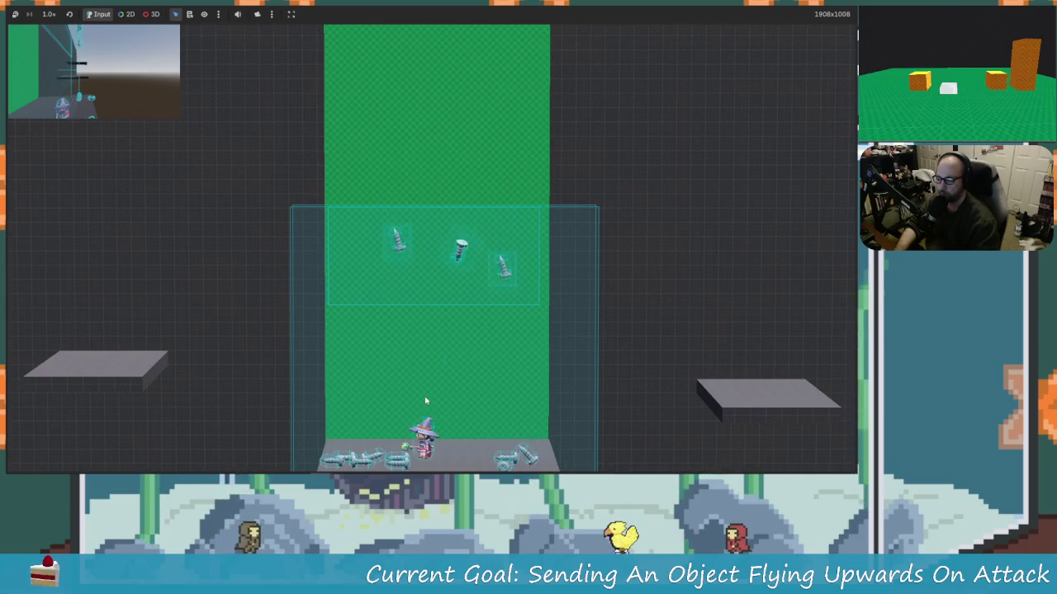
# - Jump-attack the falling screws, launching one high up the green column, then stop the game
pyautogui.press('space')
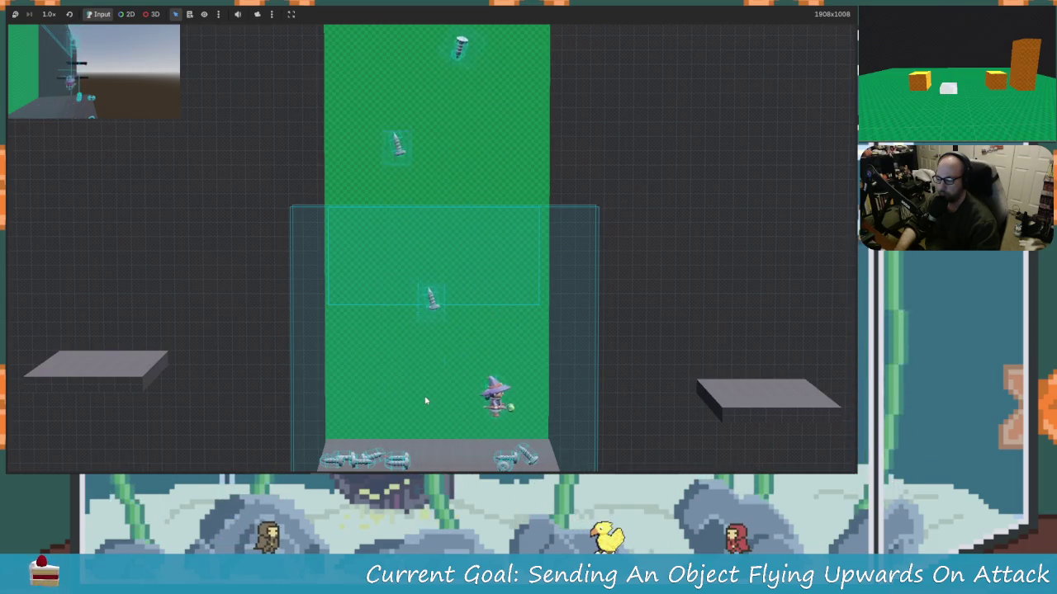
pyautogui.press('Left')
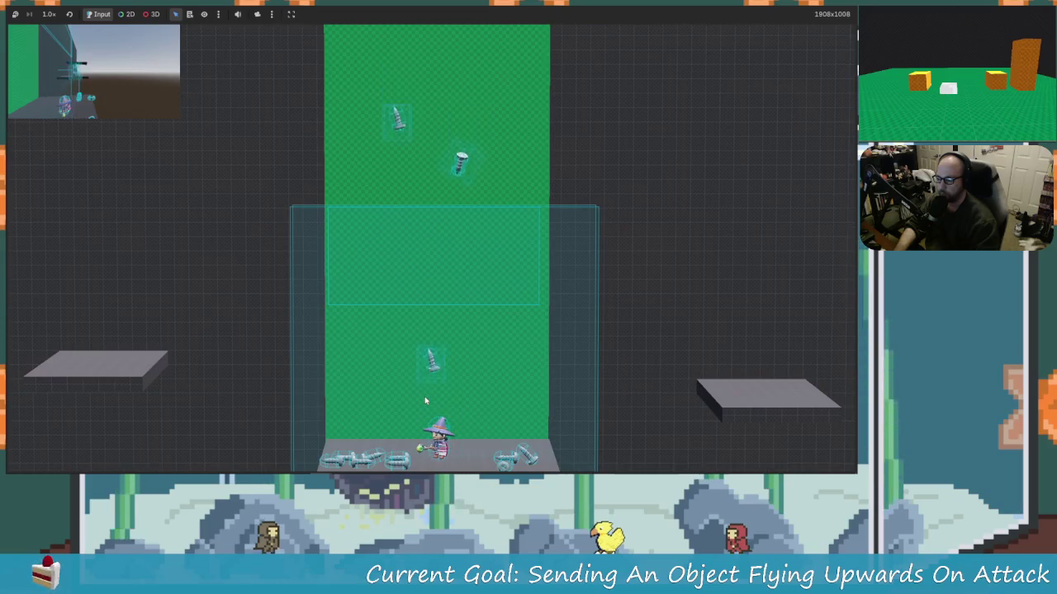
pyautogui.press('space')
pyautogui.press('Right')
pyautogui.press('space')
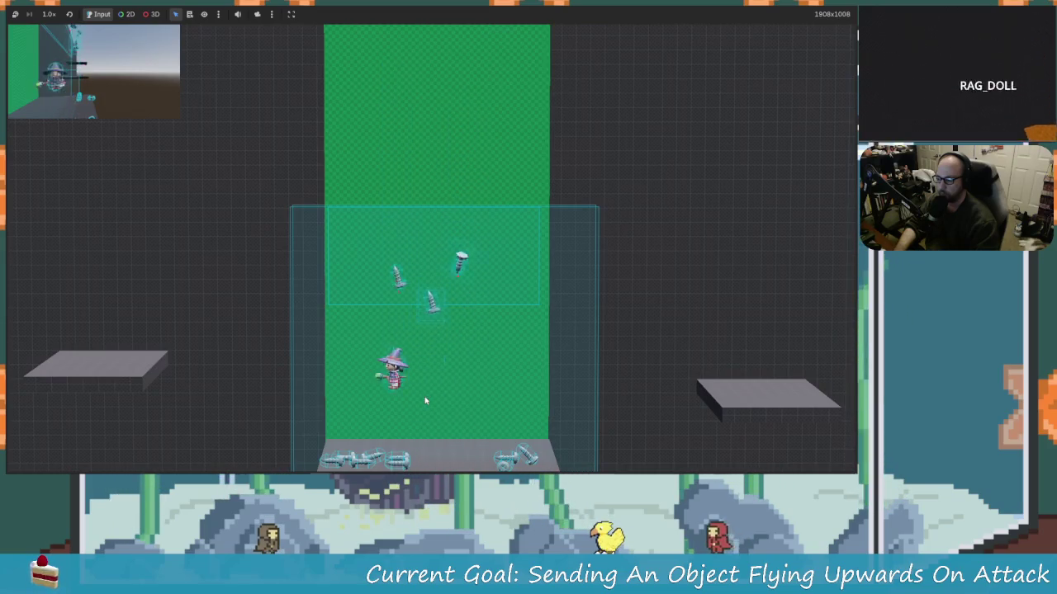
pyautogui.press('space')
pyautogui.press('Right')
pyautogui.press('space')
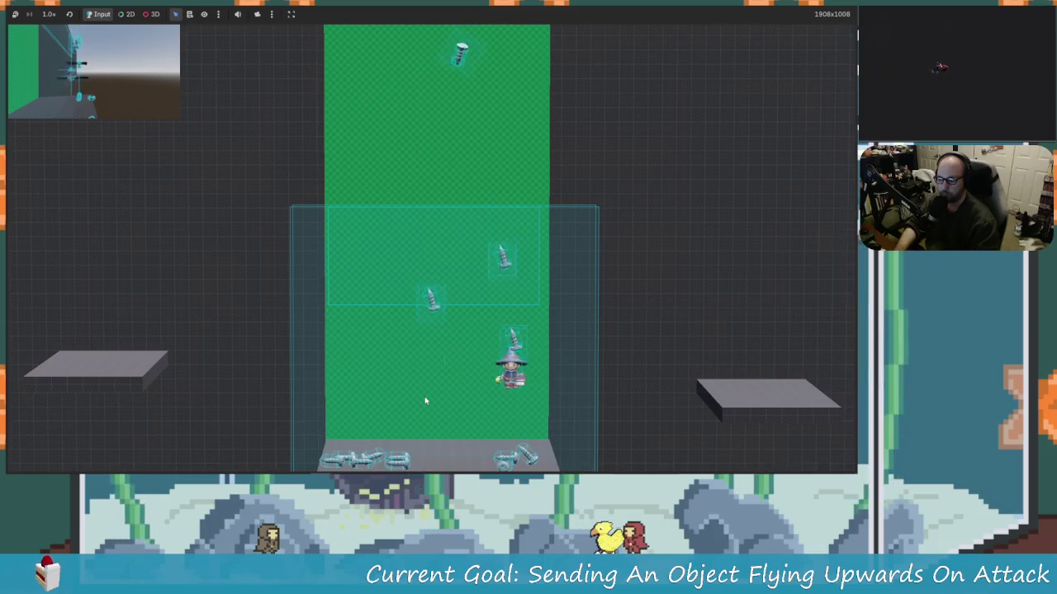
pyautogui.press('Left')
pyautogui.press('space')
pyautogui.press('space')
pyautogui.press('Right')
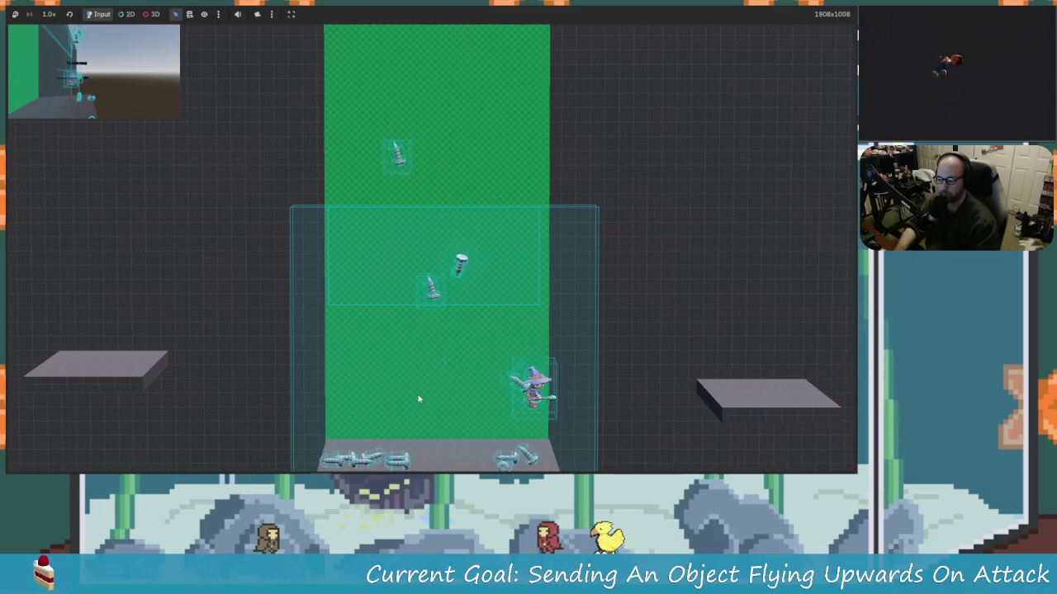
pyautogui.press('Left')
pyautogui.press('Right')
pyautogui.press('Left')
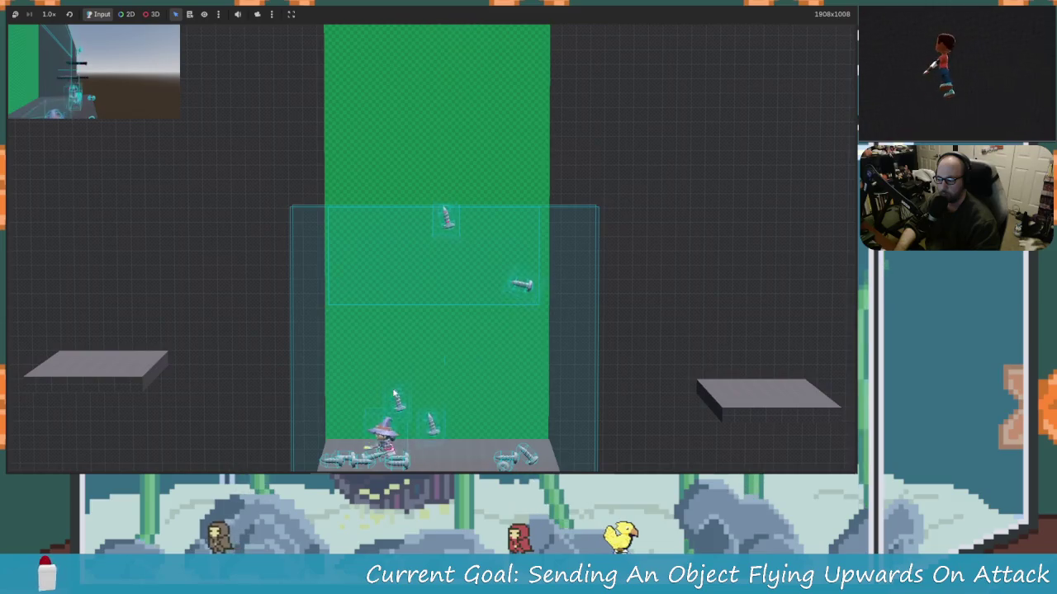
pyautogui.press('Right')
pyautogui.press('Left')
pyautogui.press('space')
pyautogui.press('Right')
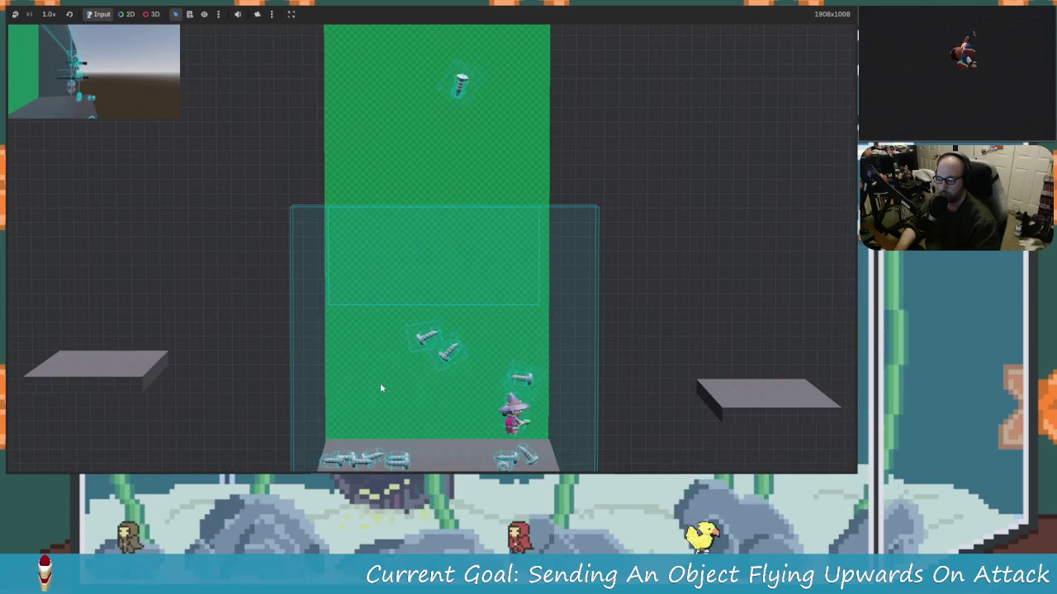
pyautogui.press('Left')
pyautogui.press('space')
pyautogui.press('Left')
pyautogui.press('space')
pyautogui.press('Right')
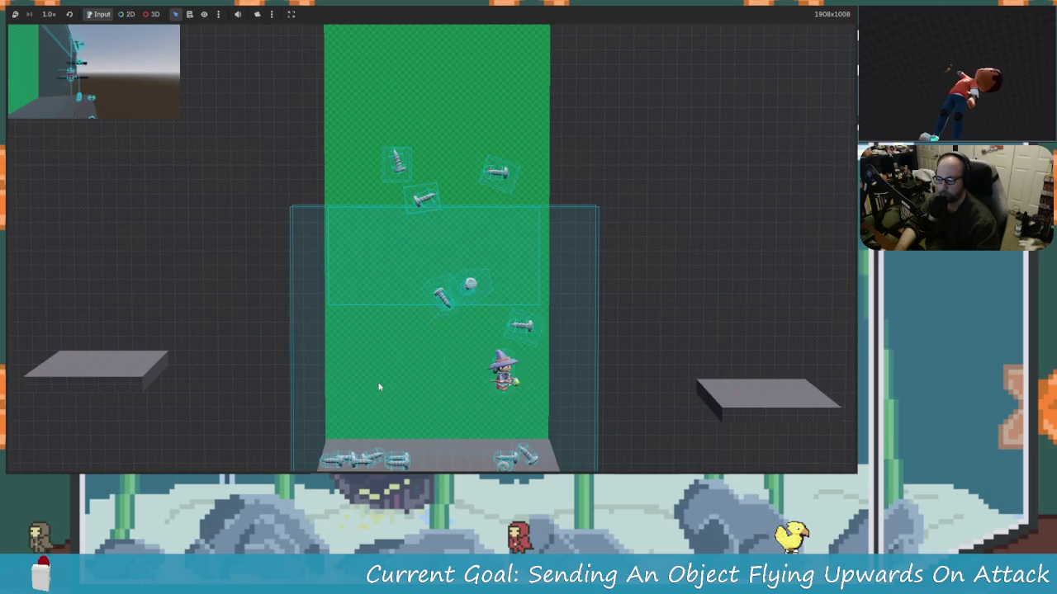
pyautogui.press('Left')
pyautogui.press('space')
pyautogui.press('space')
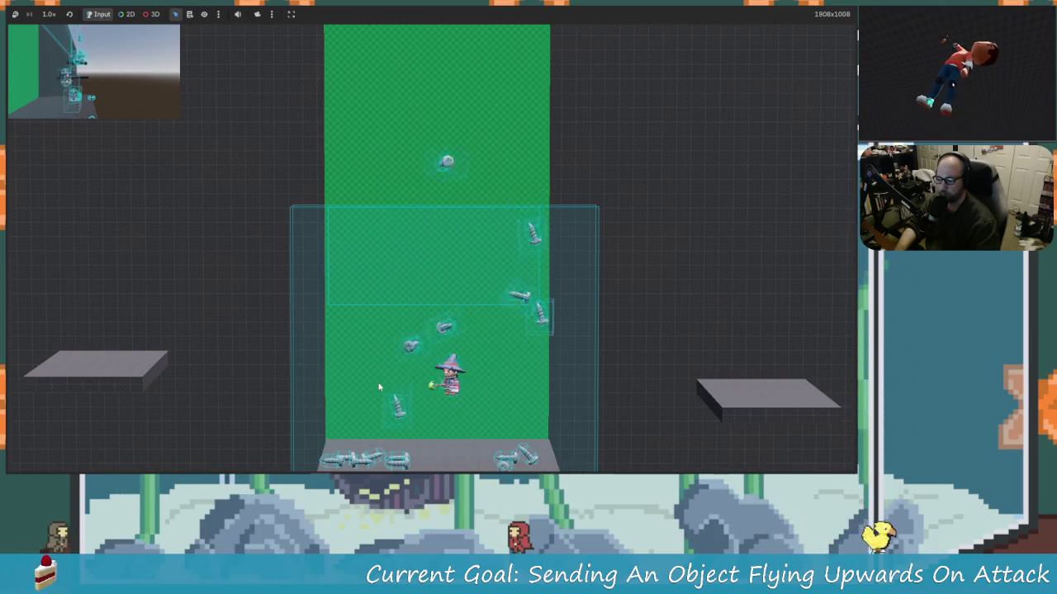
pyautogui.press('Right')
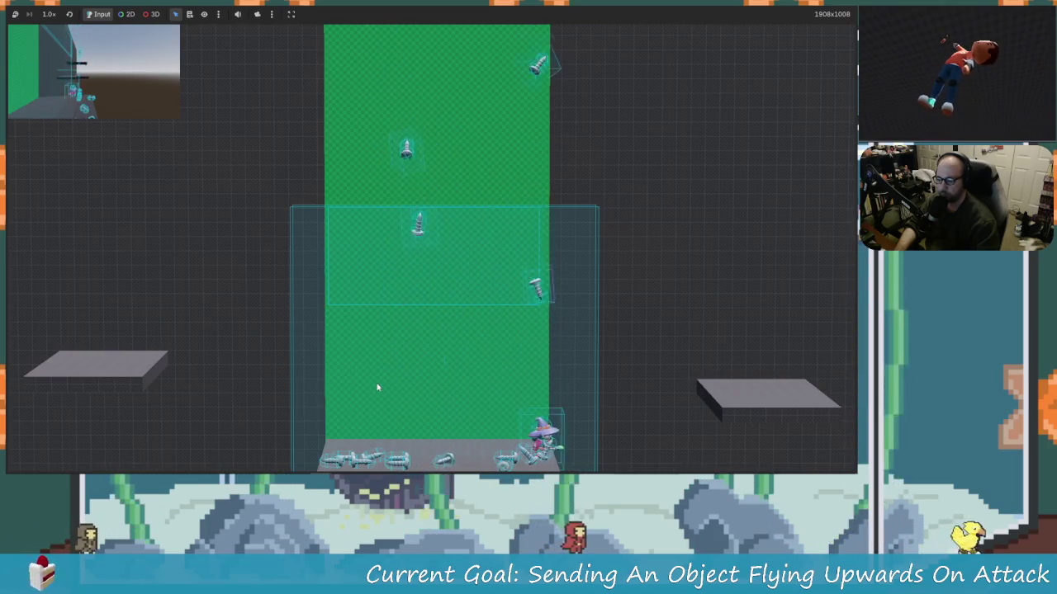
pyautogui.press('Left')
pyautogui.press('space')
pyautogui.press('Right')
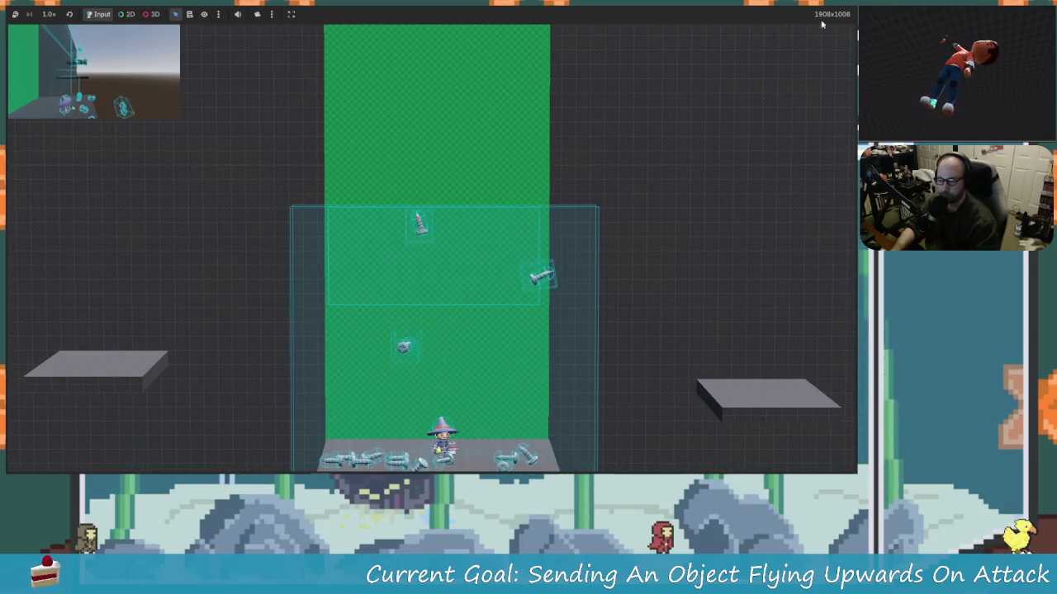
pyautogui.press('space')
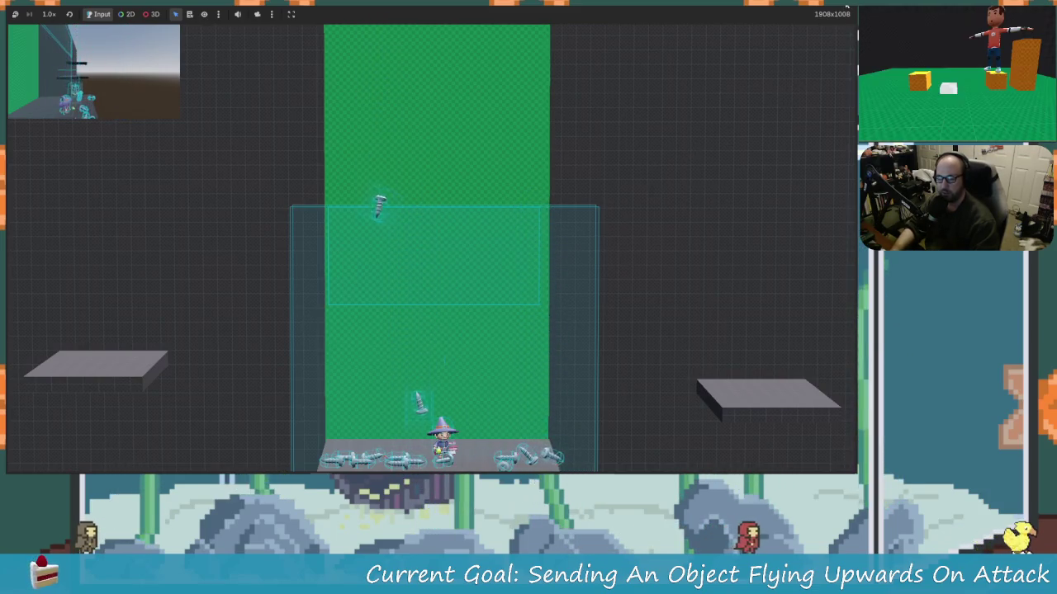
pyautogui.press('F8')
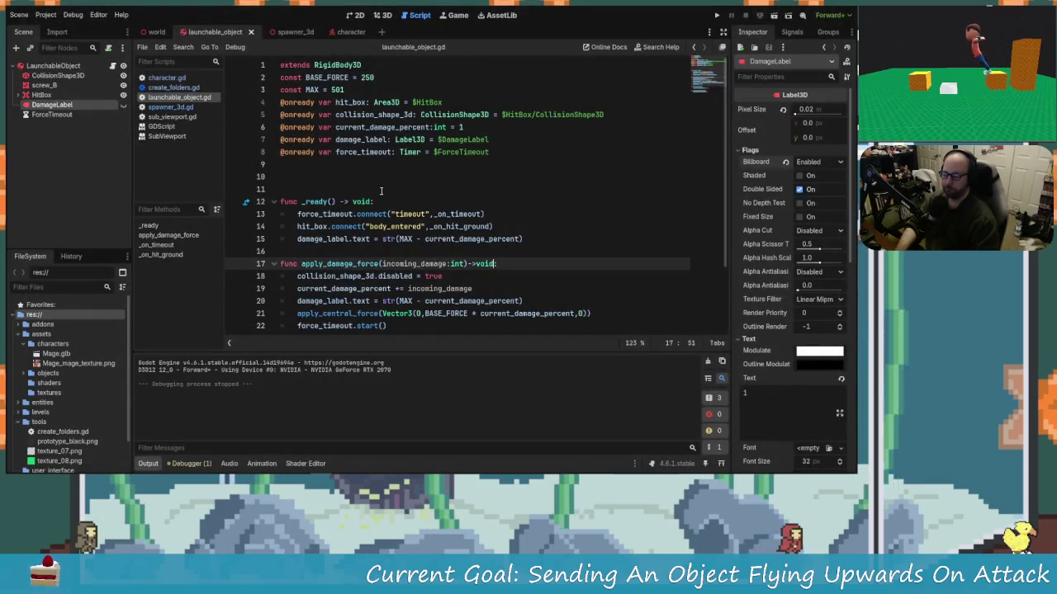
# - Review the damage lines of launchable_object.gd and collapse the assets folder in FileSystem
pyautogui.scroll(-2, 458, 289)
pyautogui.scroll(2, 454, 315)
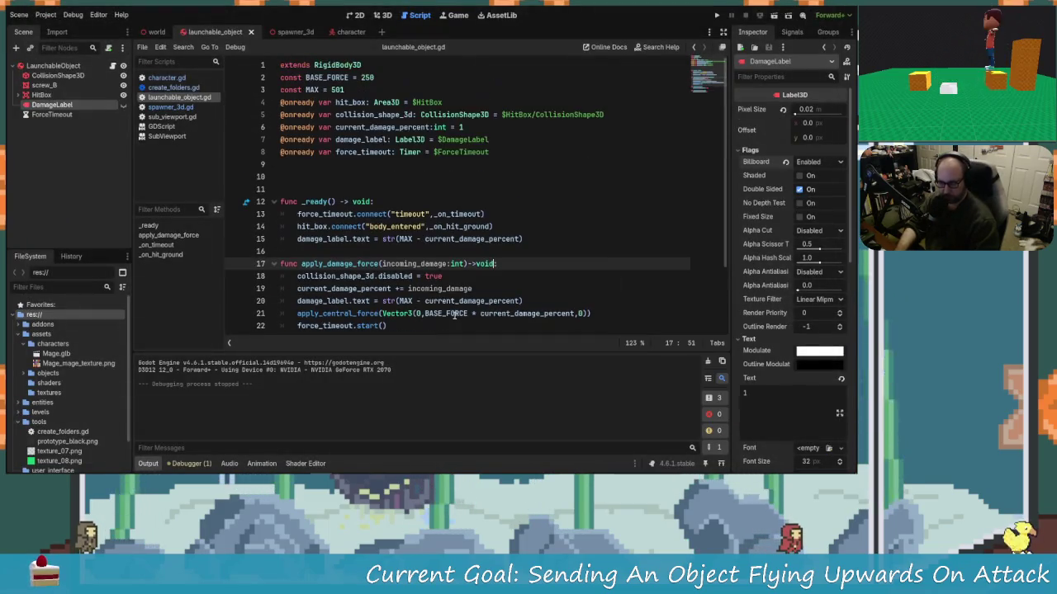
pyautogui.click(523, 287)
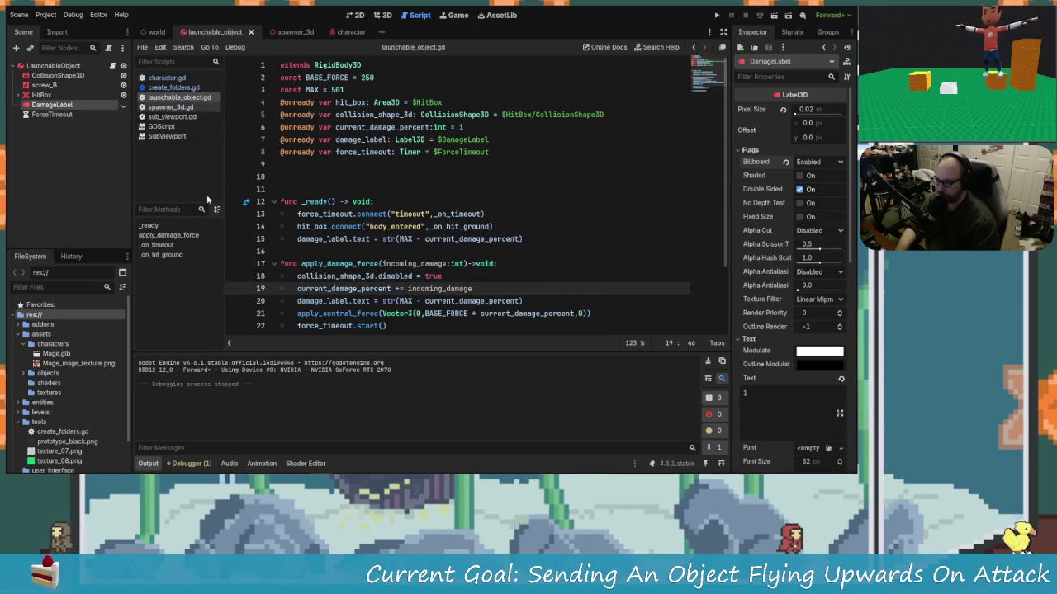
pyautogui.click(18, 334)
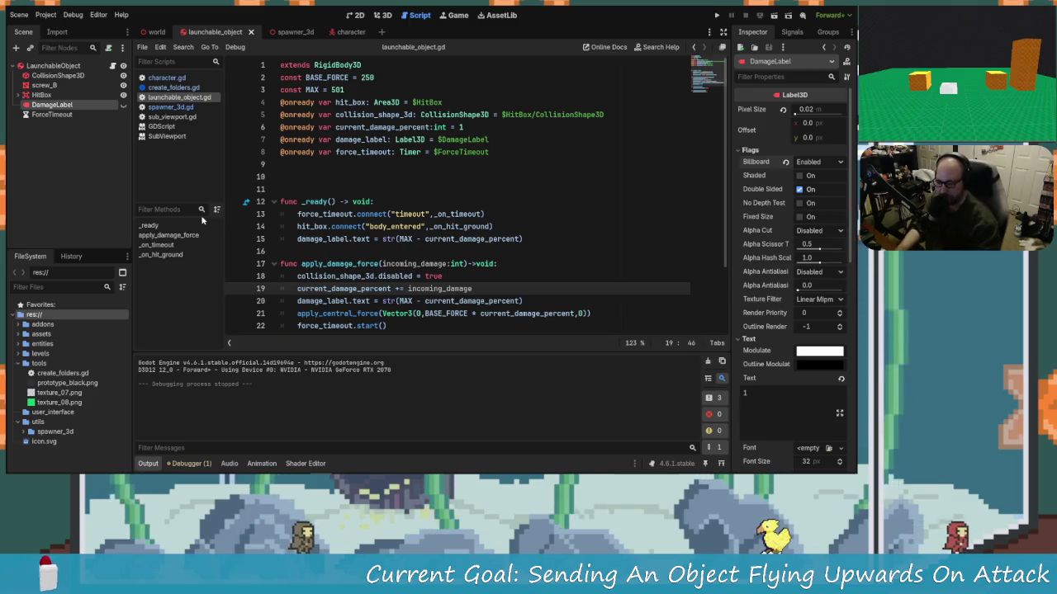
pyautogui.click(450, 239)
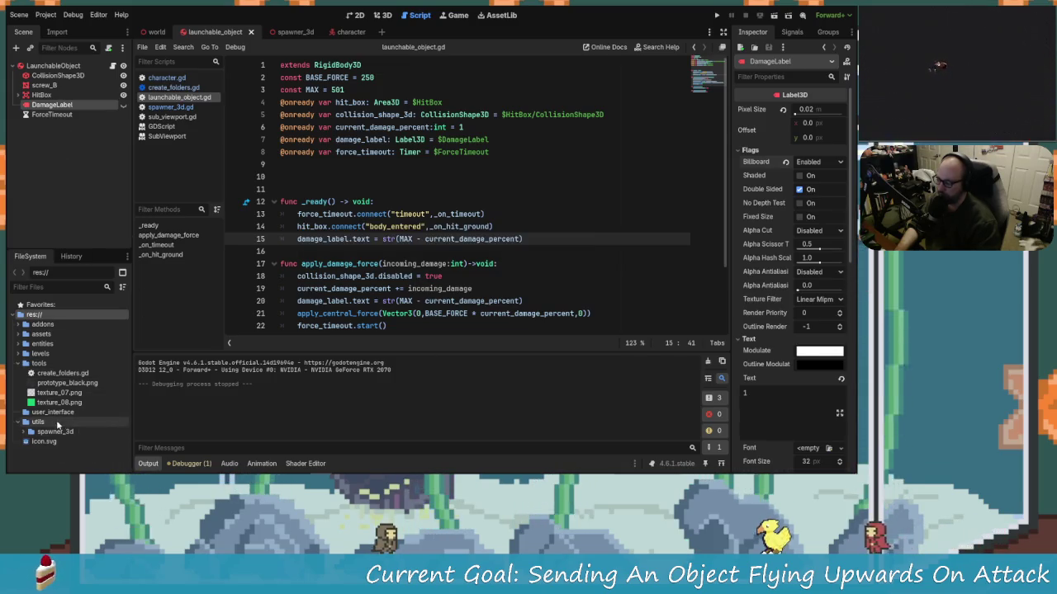
# - Show the Debugger's Errors (1) list with the unused 'delta' parameter warning in _process()
pyautogui.click(192, 464)
pyautogui.click(206, 353)
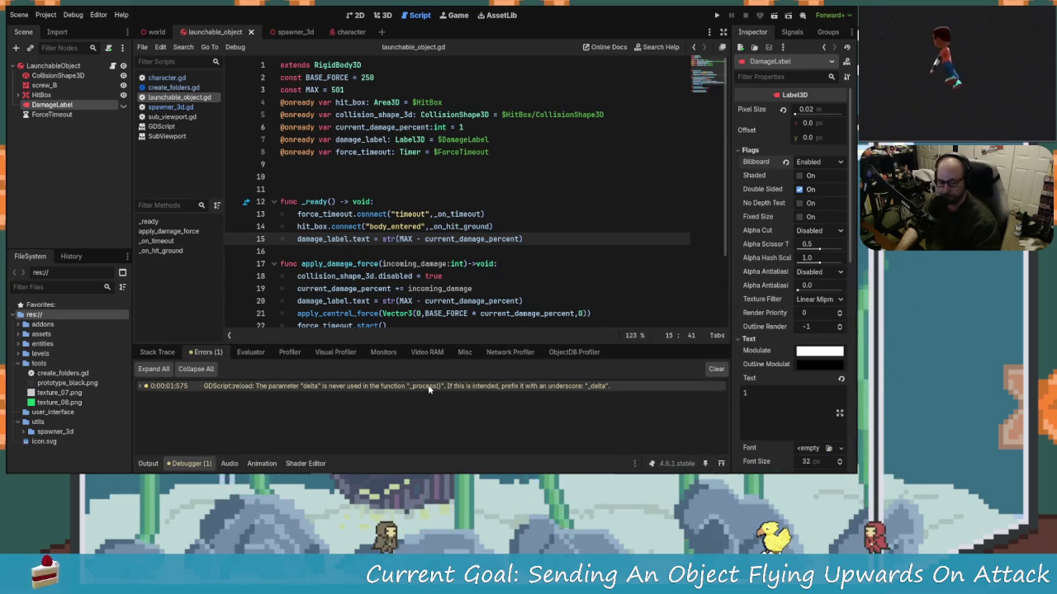